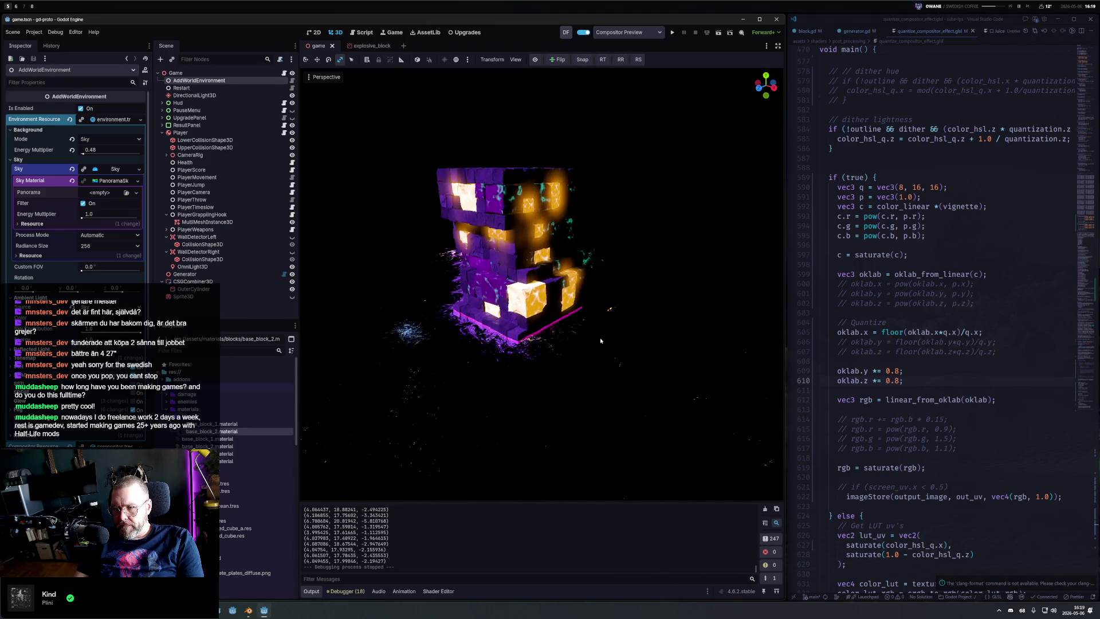
Step: Collapse the PanoramaSkyMaterial settings and replace the sky material with a new ProceduralSkyMaterial
scroll(579, 339, down, 2)
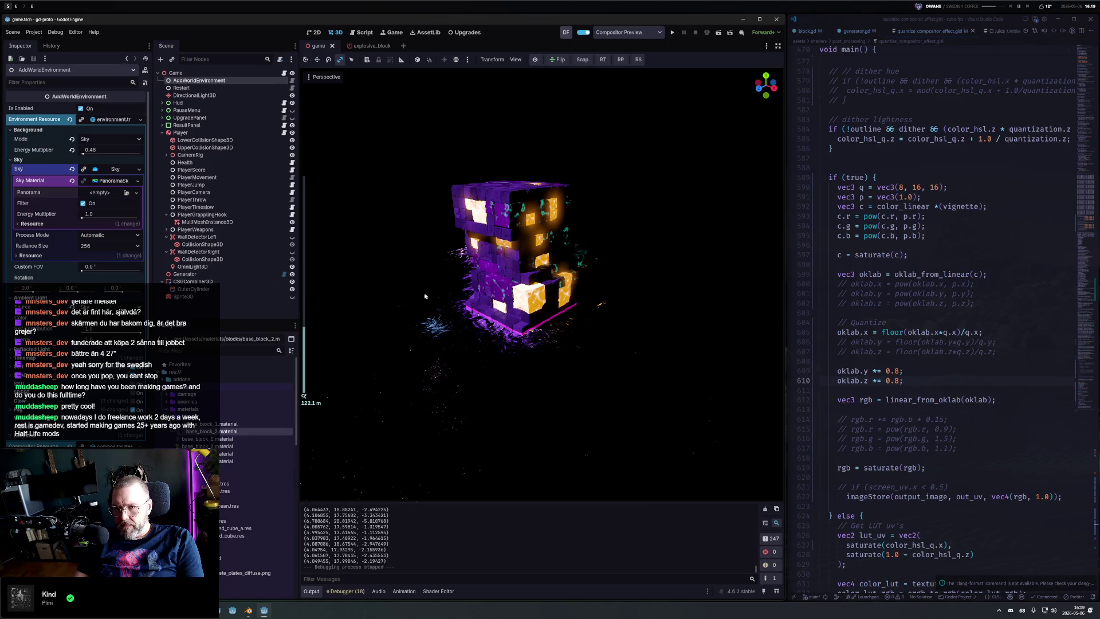
click(106, 182)
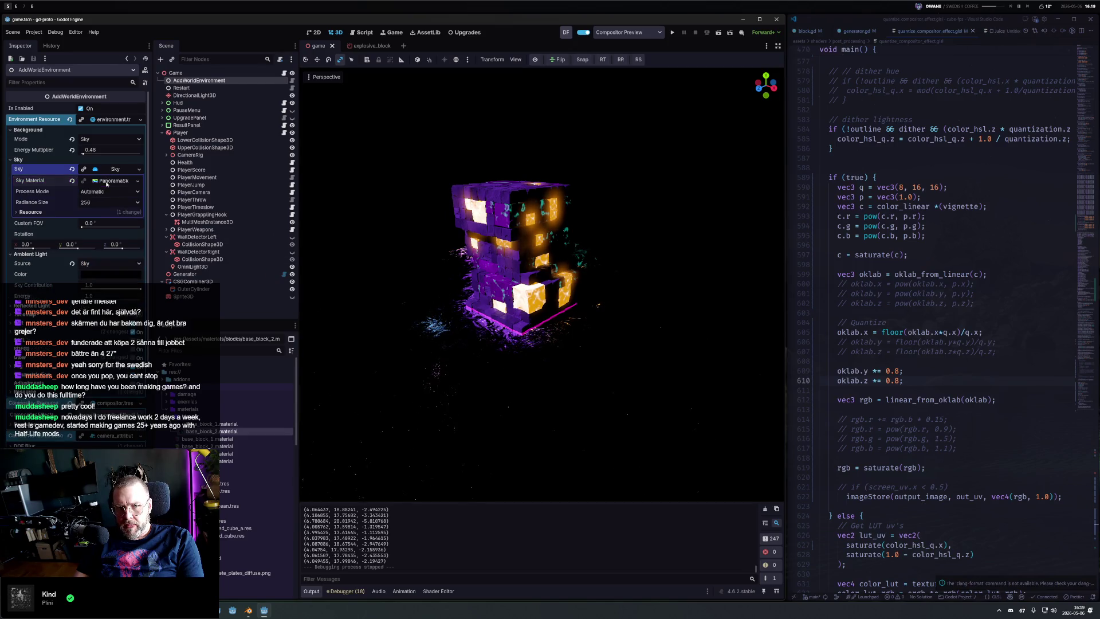
click(113, 182)
click(138, 180)
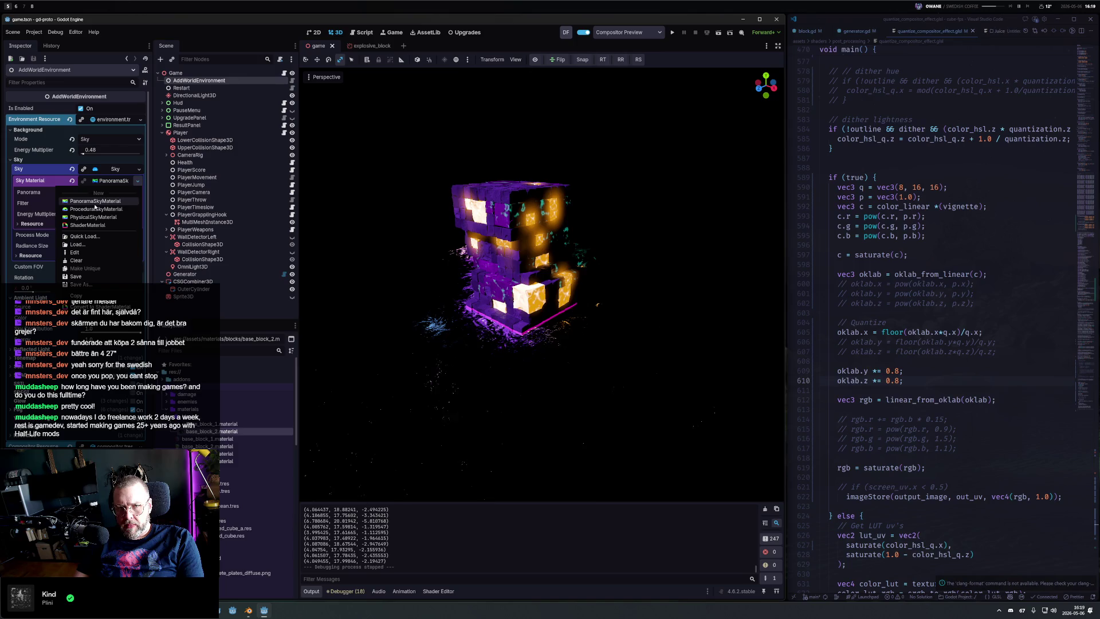
click(95, 209)
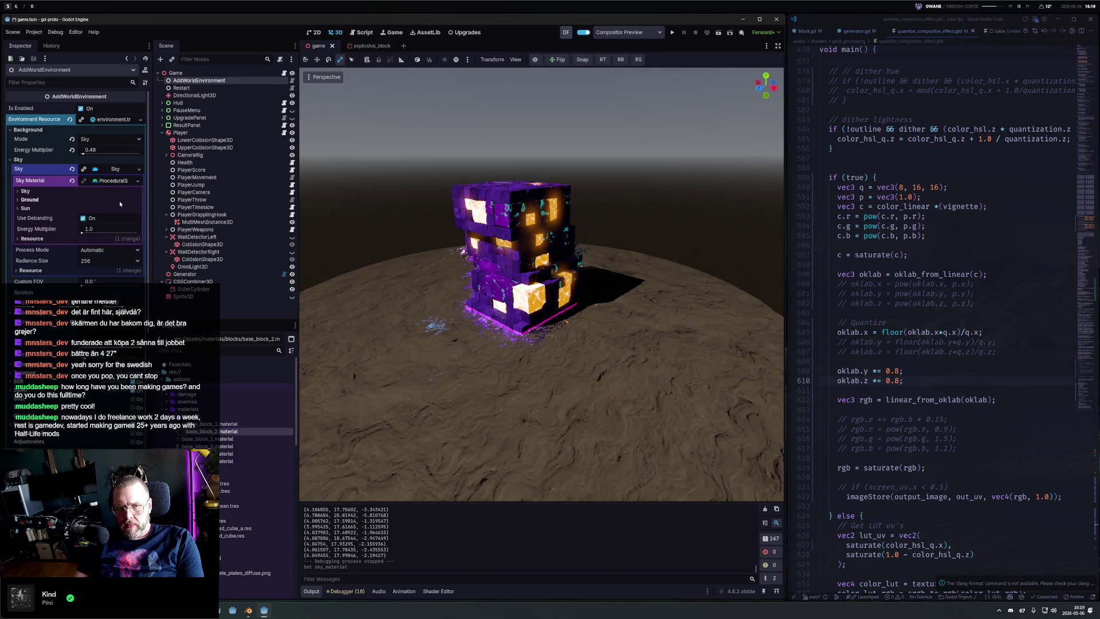
Step: Expand the Sky and Ground sections and set the ground Bottom Color to purple
click(46, 194)
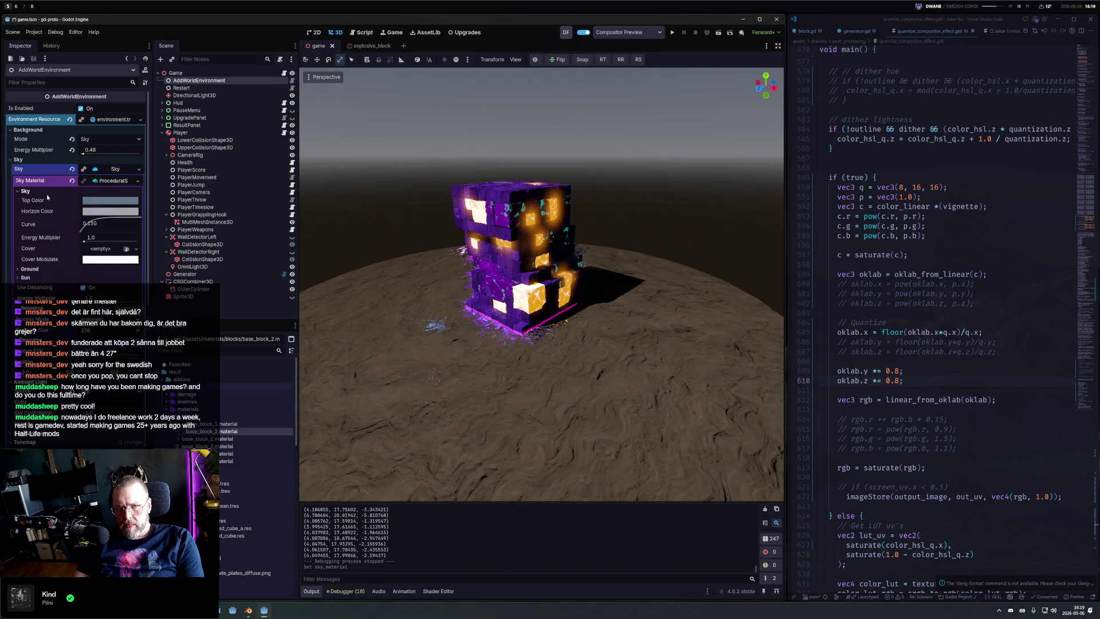
click(51, 270)
click(105, 279)
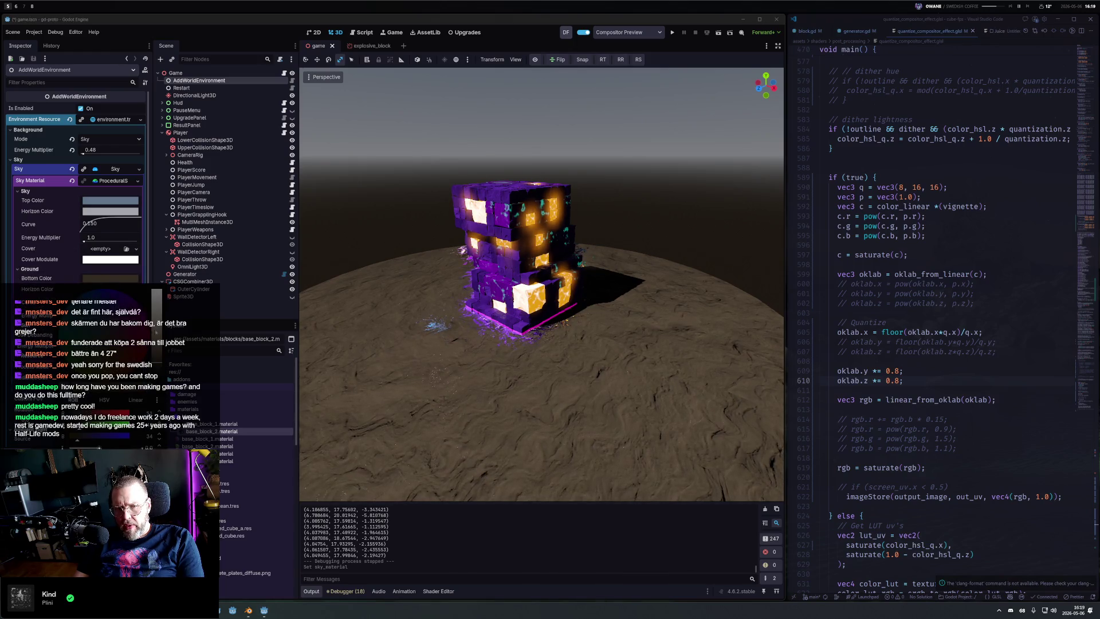
click(147, 313)
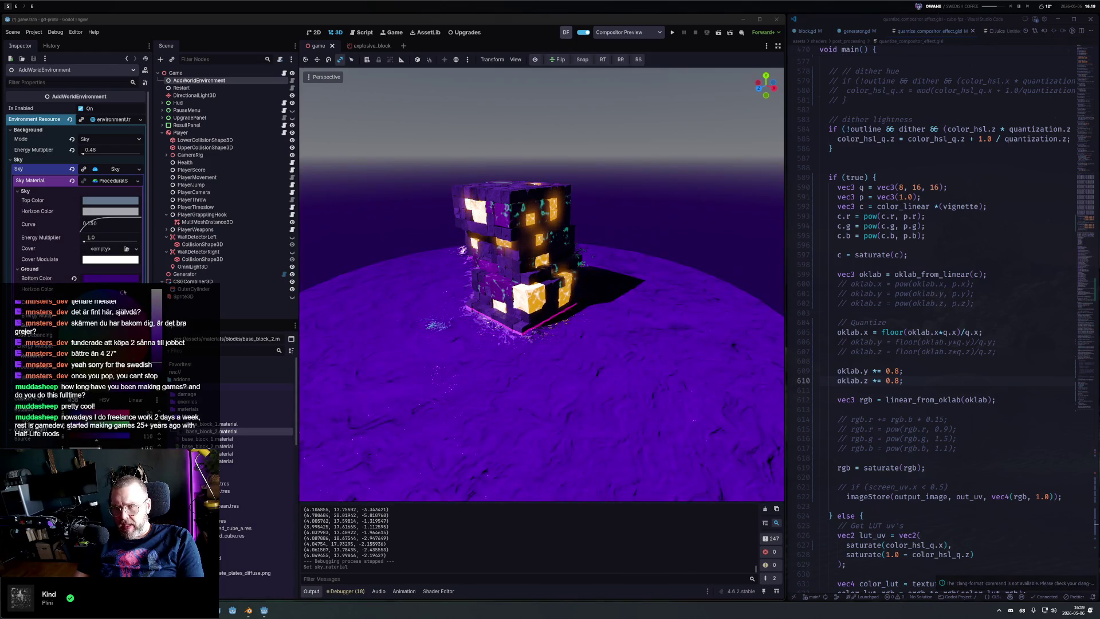
click(535, 62)
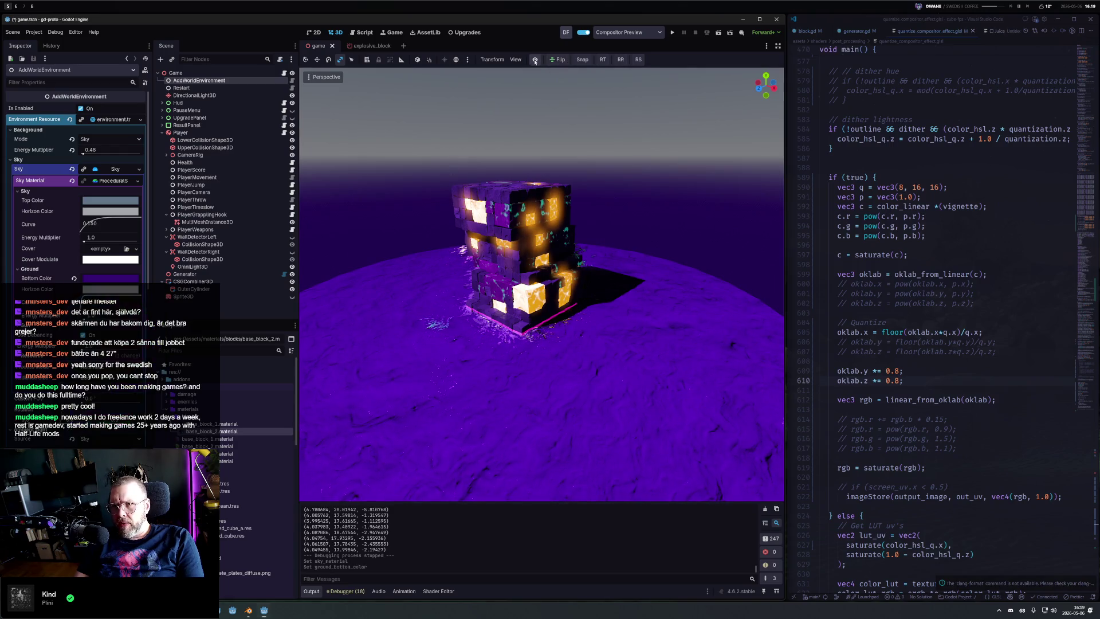
Step: Enable the compositor preview, adjust the ground Curve, and set the ground Horizon Color to magenta
click(535, 60)
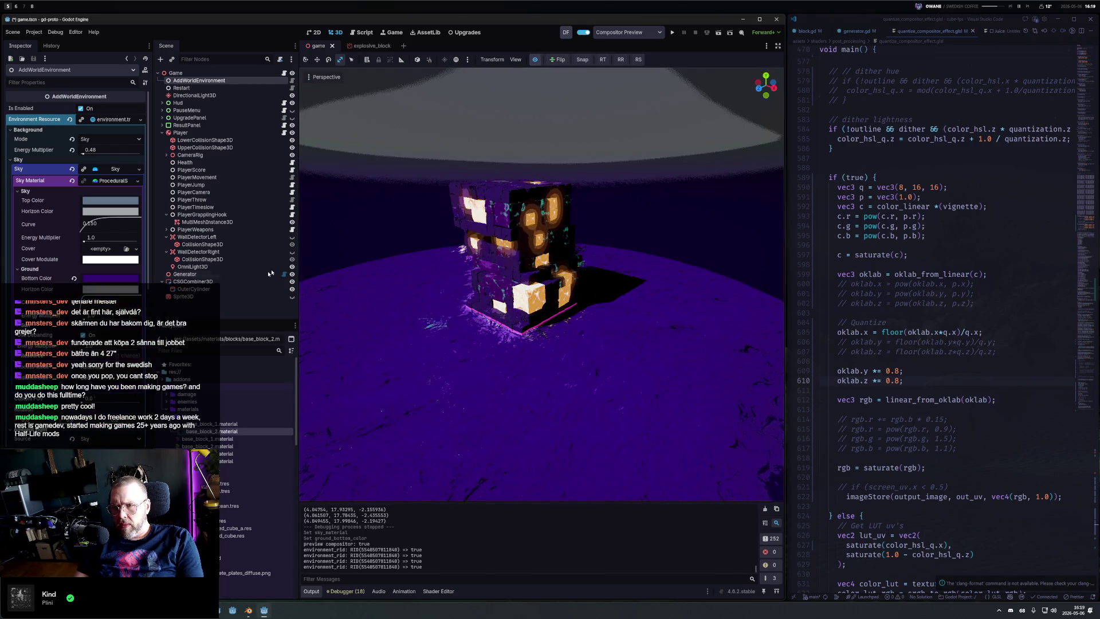
drag(85, 302, 87, 296)
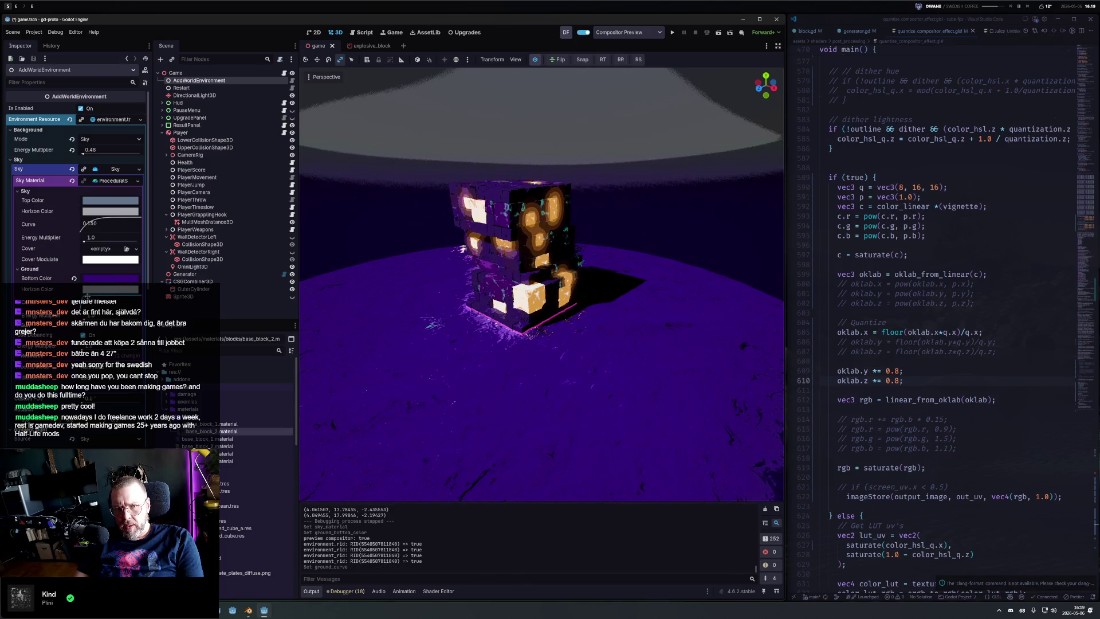
click(90, 289)
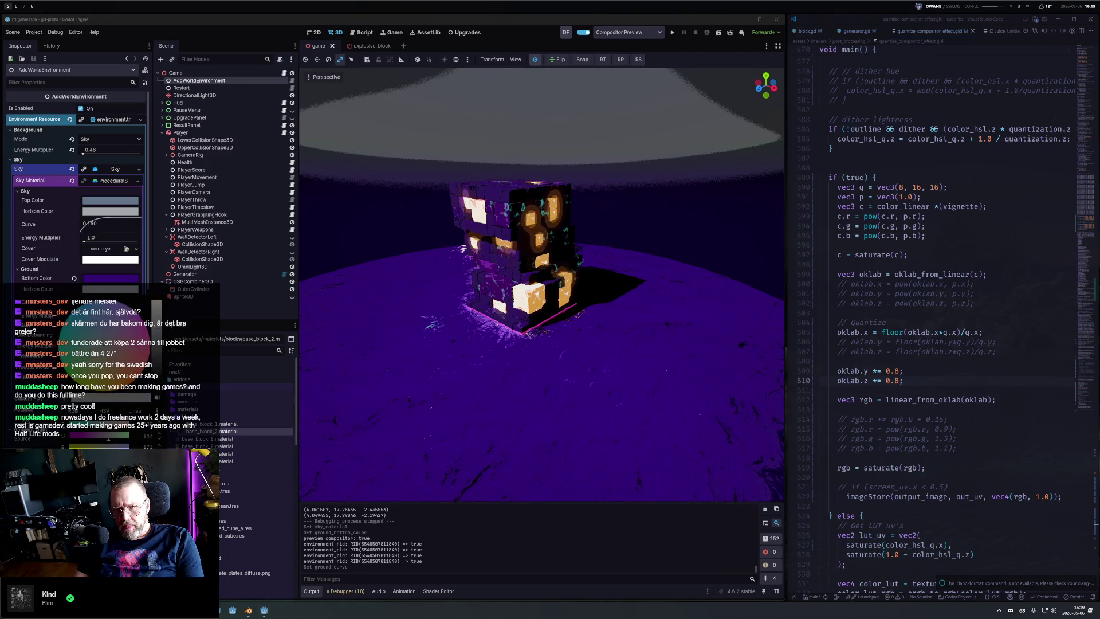
click(126, 366)
drag(126, 366, 120, 261)
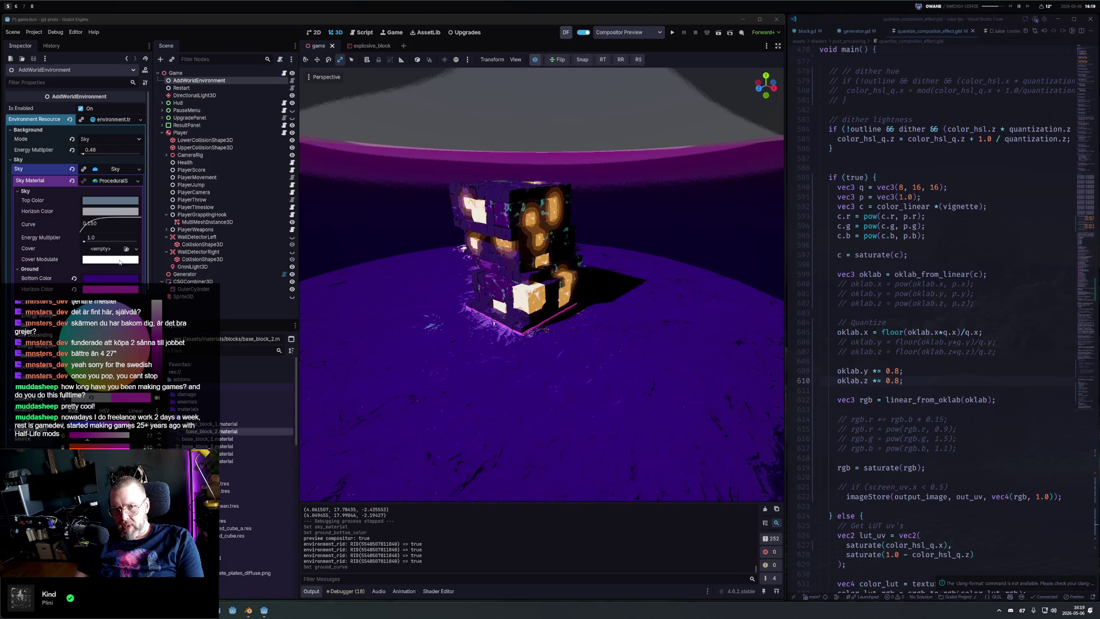
click(111, 262)
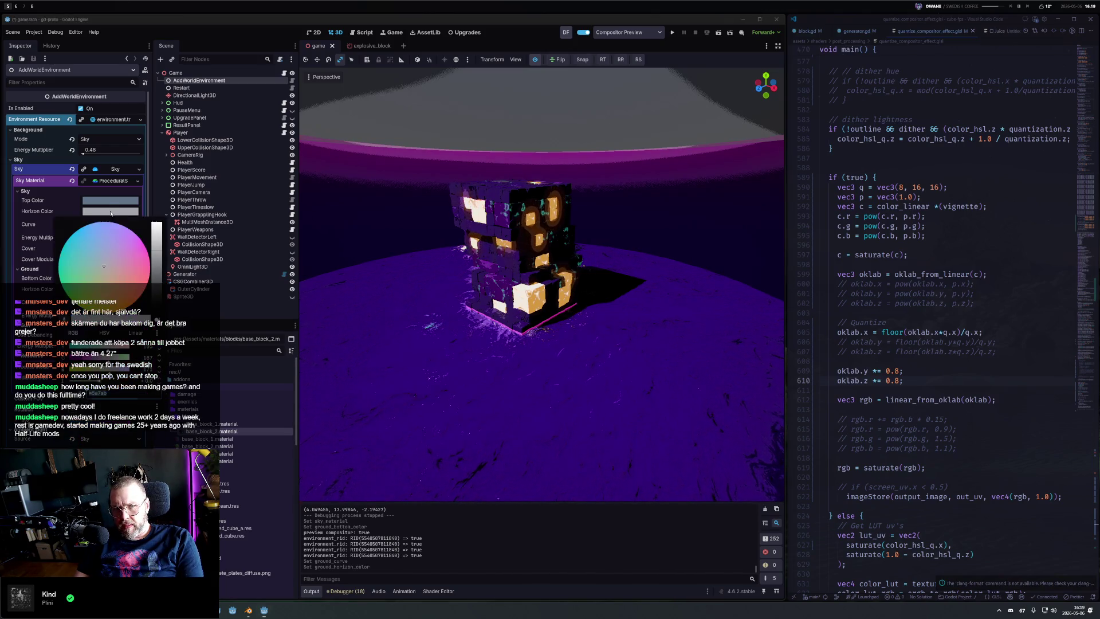
Step: Set the sky Horizon Color to magenta and Top Color to dark brown, then orbit closer to the tower
mouse_move(111, 258)
mouse_down()
mouse_move(123, 226)
mouse_move(445, 196)
mouse_up()
click(3, 263)
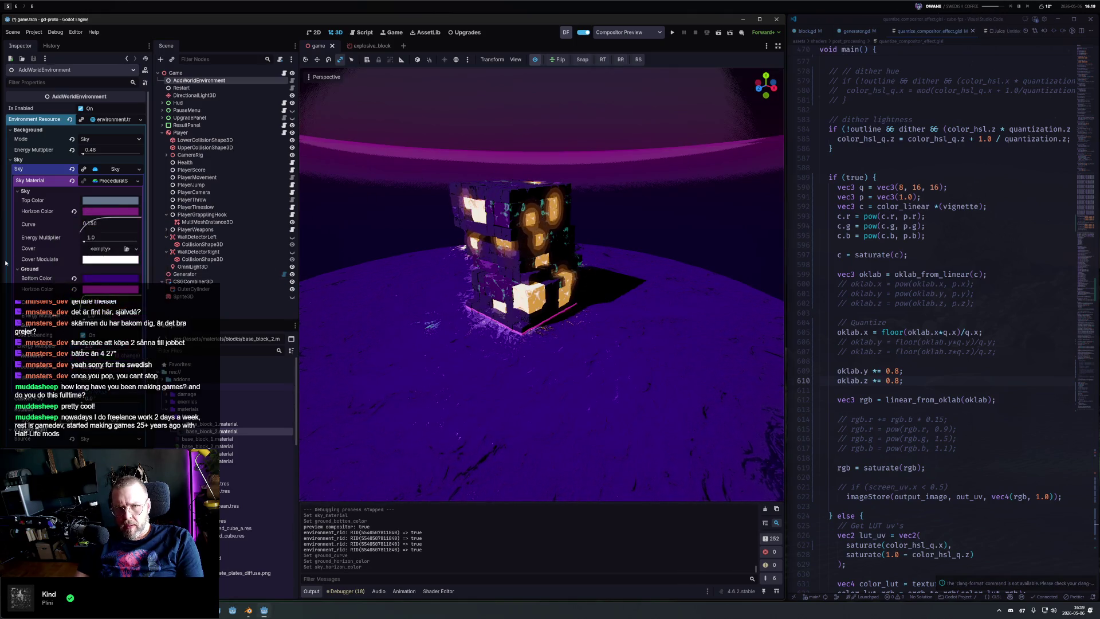
click(109, 203)
click(135, 297)
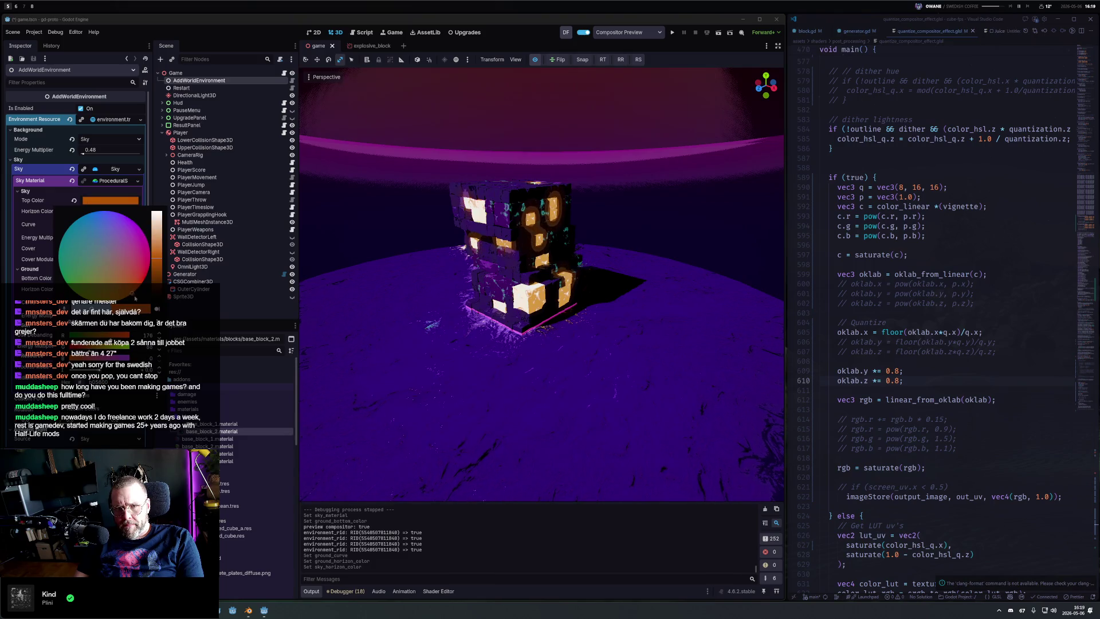
drag(158, 288, 158, 280)
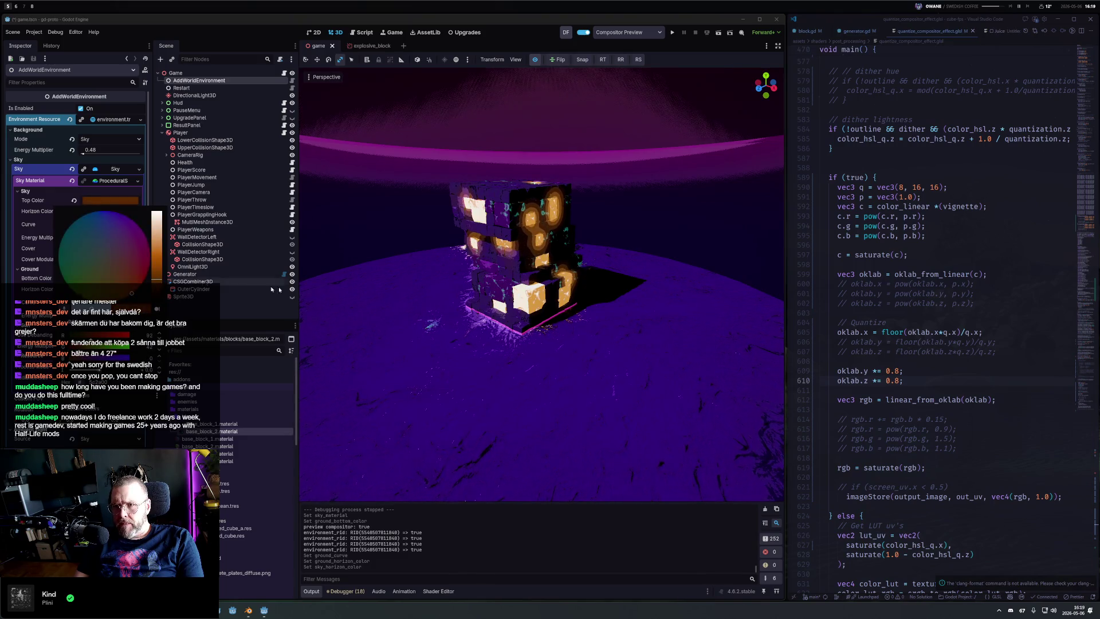
click(605, 276)
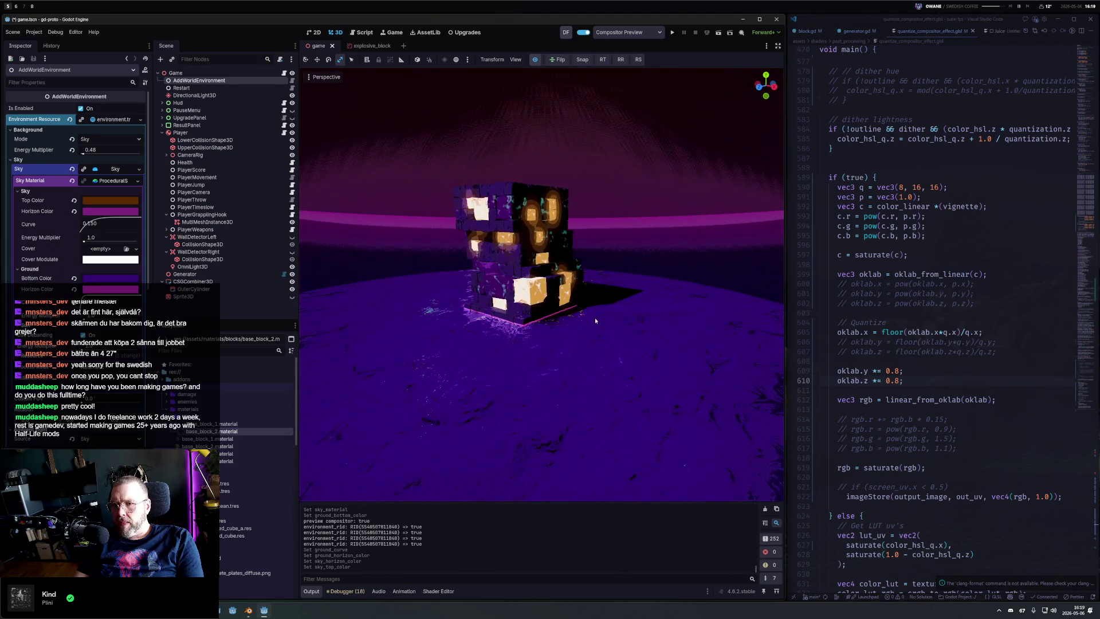
scroll(595, 315, up, 5)
mouse_move(609, 304)
mouse_down()
mouse_move(600, 310)
mouse_move(776, 309)
mouse_move(585, 301)
mouse_up()
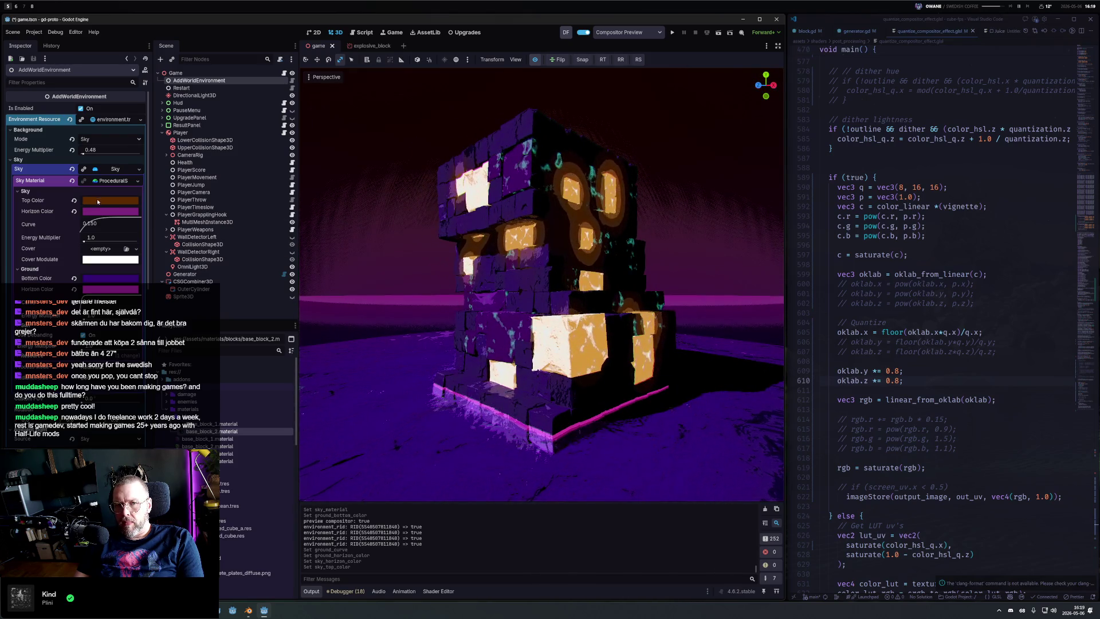
Step: Set the sky Top Color to black and tilt the view down over the tower
click(120, 211)
mouse_move(119, 211)
mouse_down()
mouse_move(131, 241)
mouse_move(172, 275)
mouse_move(297, 297)
mouse_up()
scroll(572, 354, down, 5)
scroll(572, 355, up, 2)
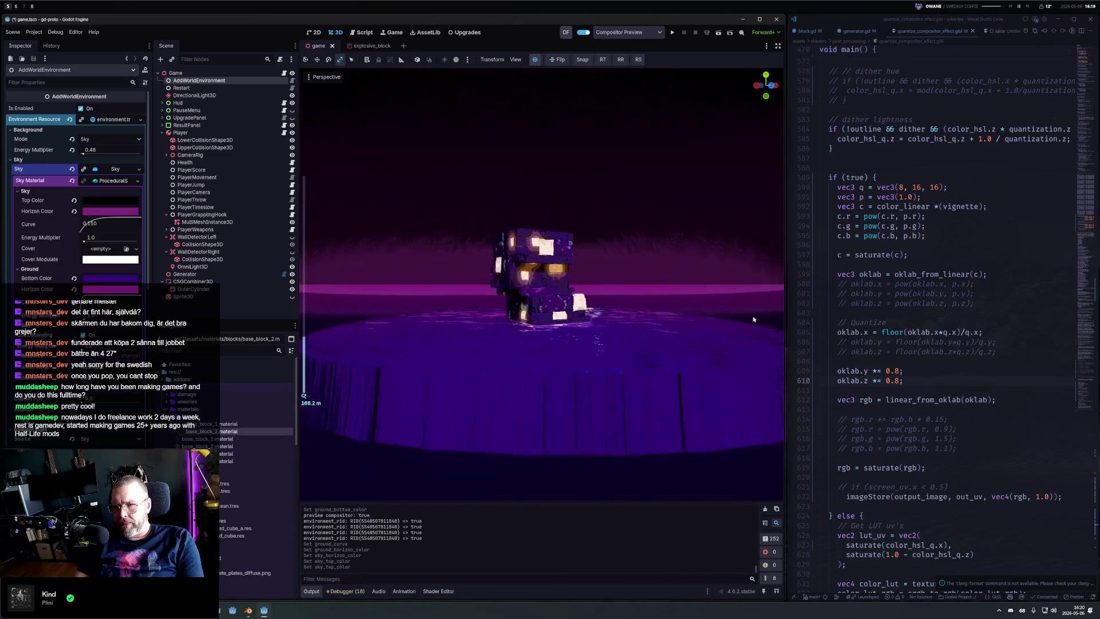
drag(572, 355, 588, 361)
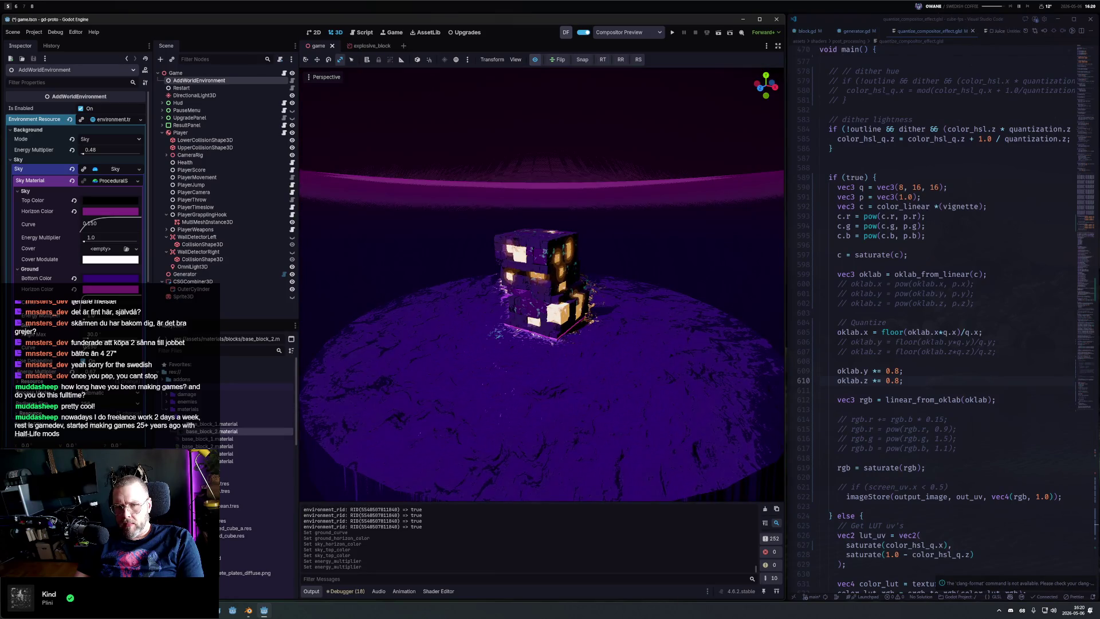
Step: Undo the last change, raise the Ground Energy Multiplier past 0.47, and run the project with F5
key(ctrl+z)
drag(86, 371, 115, 372)
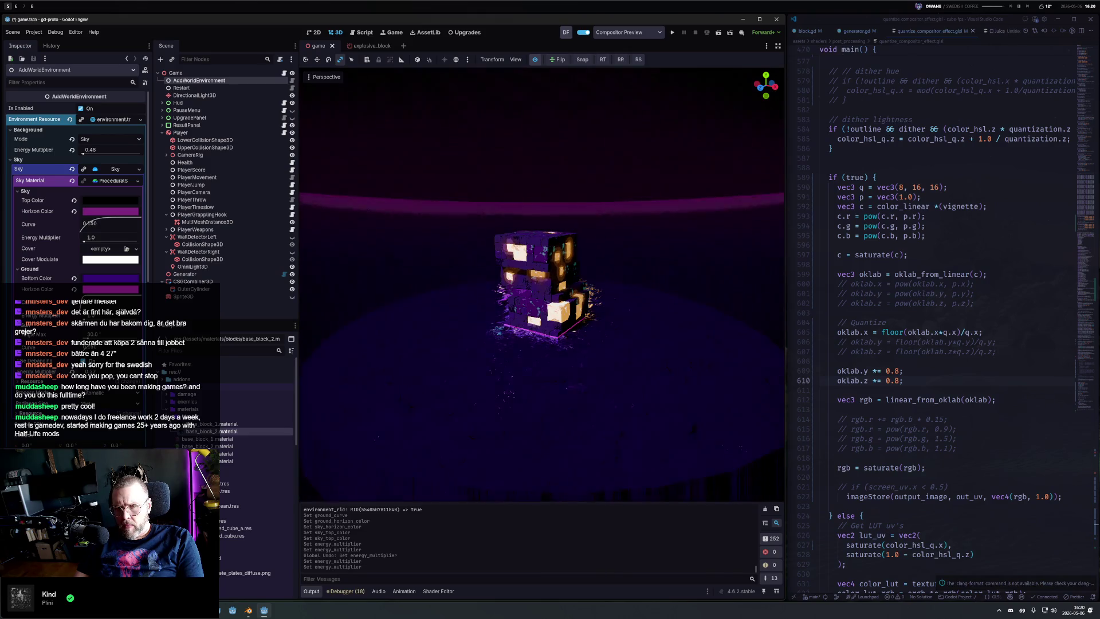
drag(115, 371, 118, 371)
key(F5)
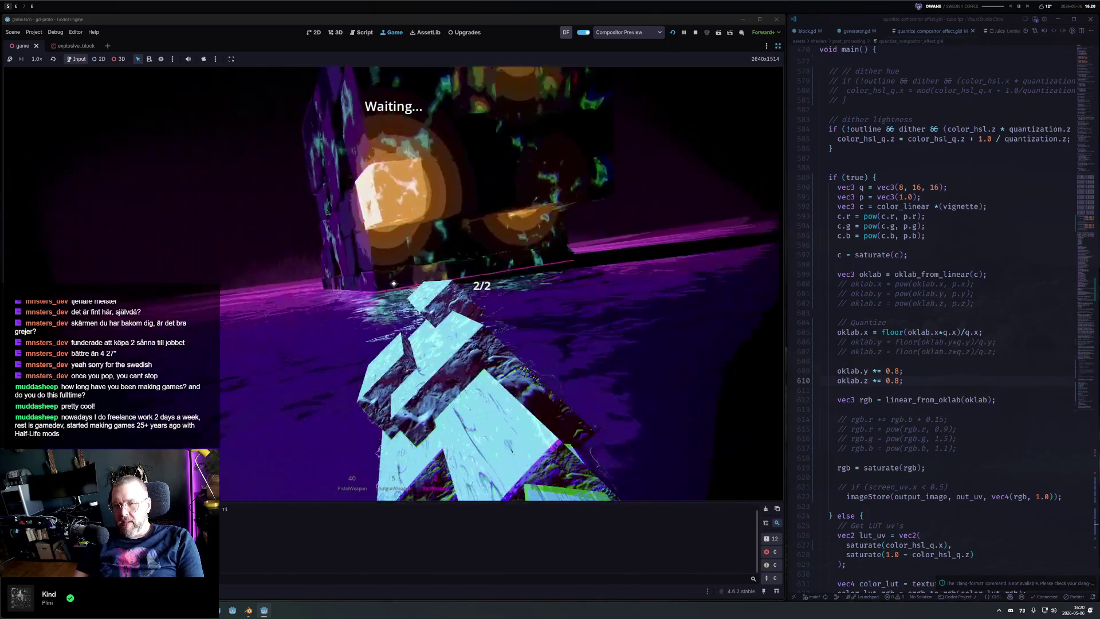
Step: Fire at the cube wall, then switch to the shotgun and blast the blocks twice
click(394, 283)
key(2)
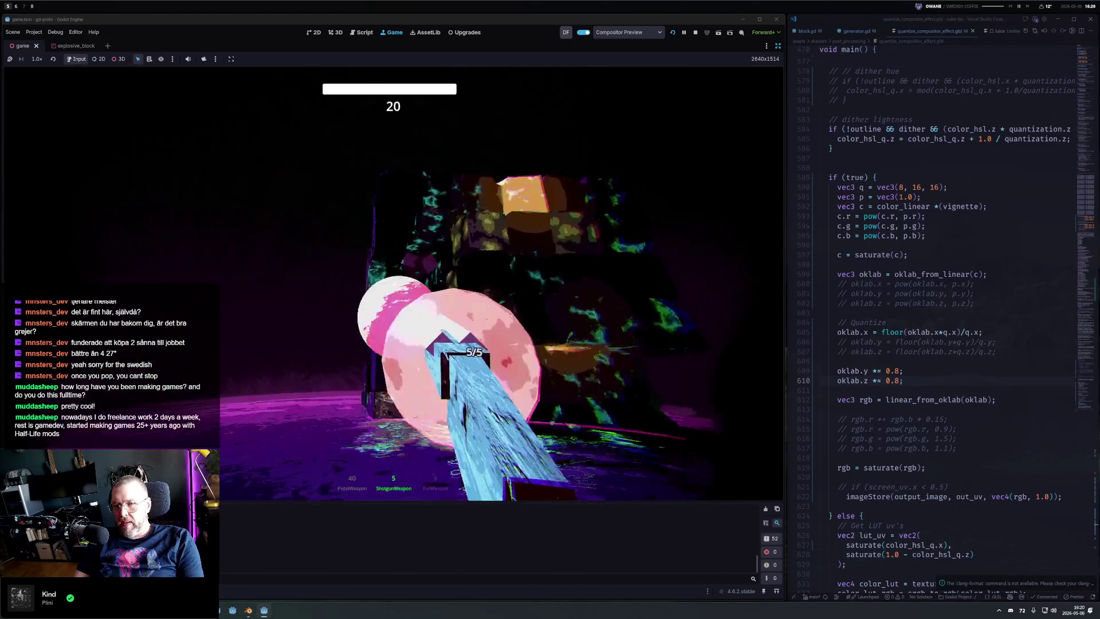
click(394, 283)
click(394, 283)
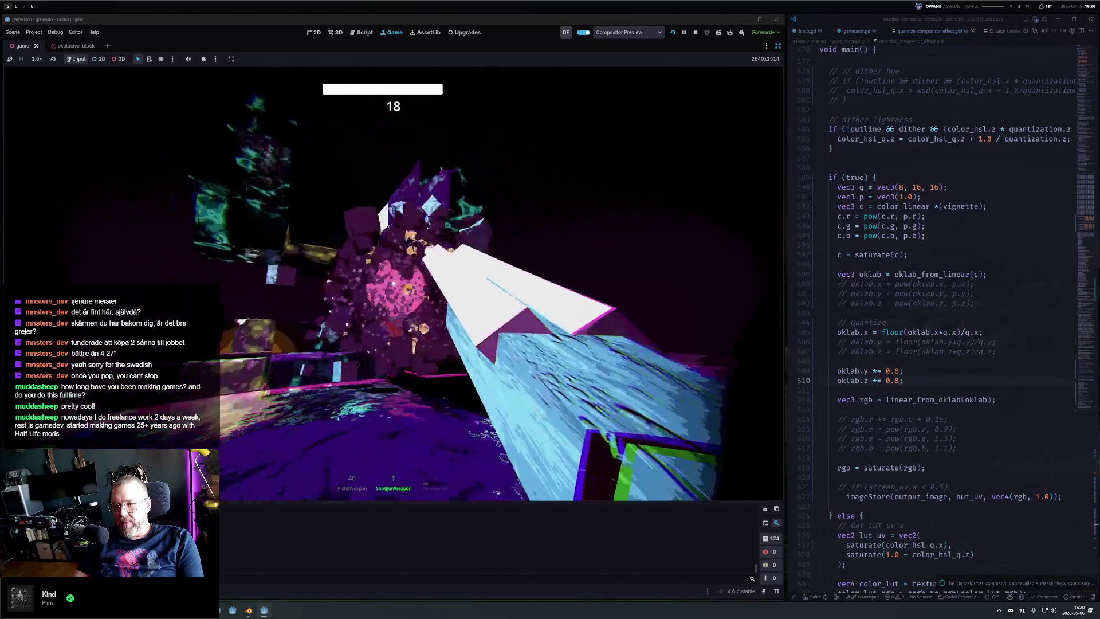
Step: Switch to the pistol, shoot the blocks three more times, then pause and stop the game
key(1)
click(393, 283)
click(393, 283)
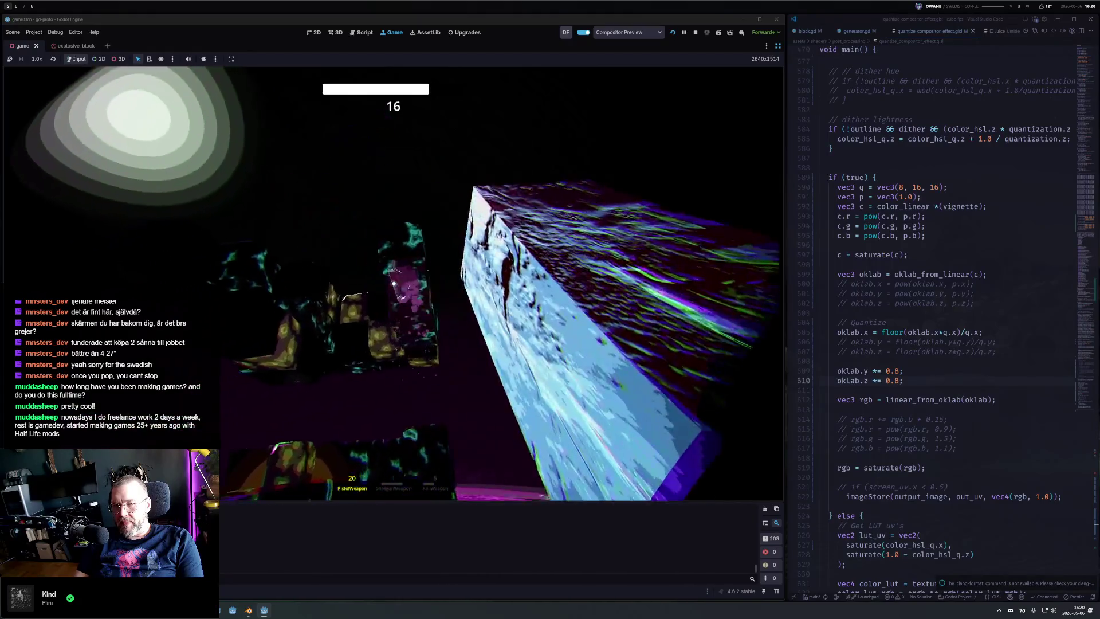
click(394, 283)
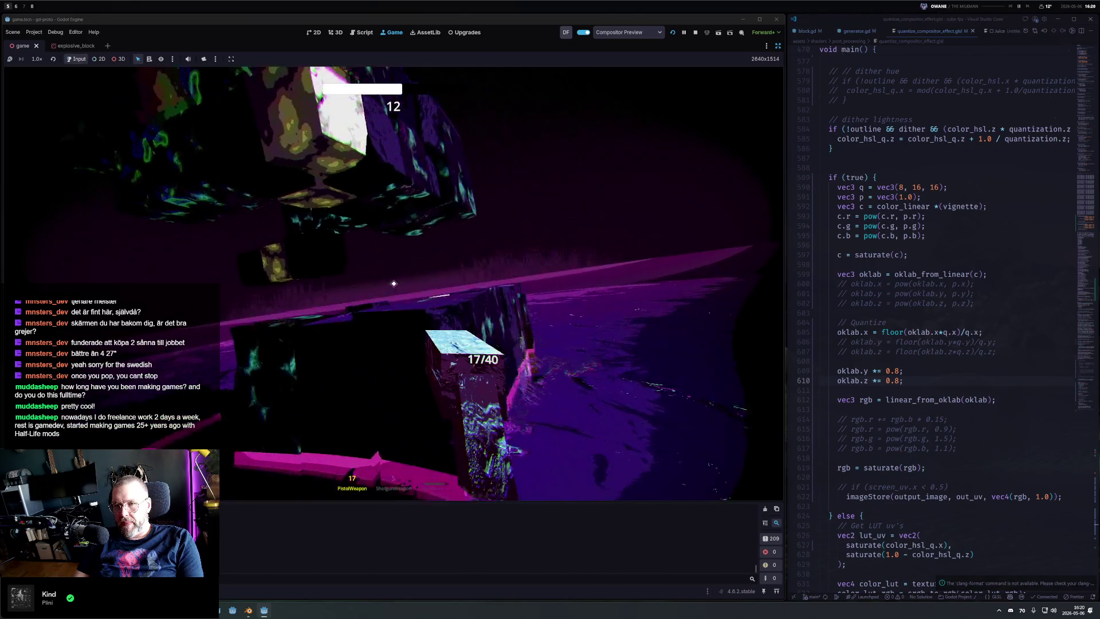
key(Escape)
key(F8)
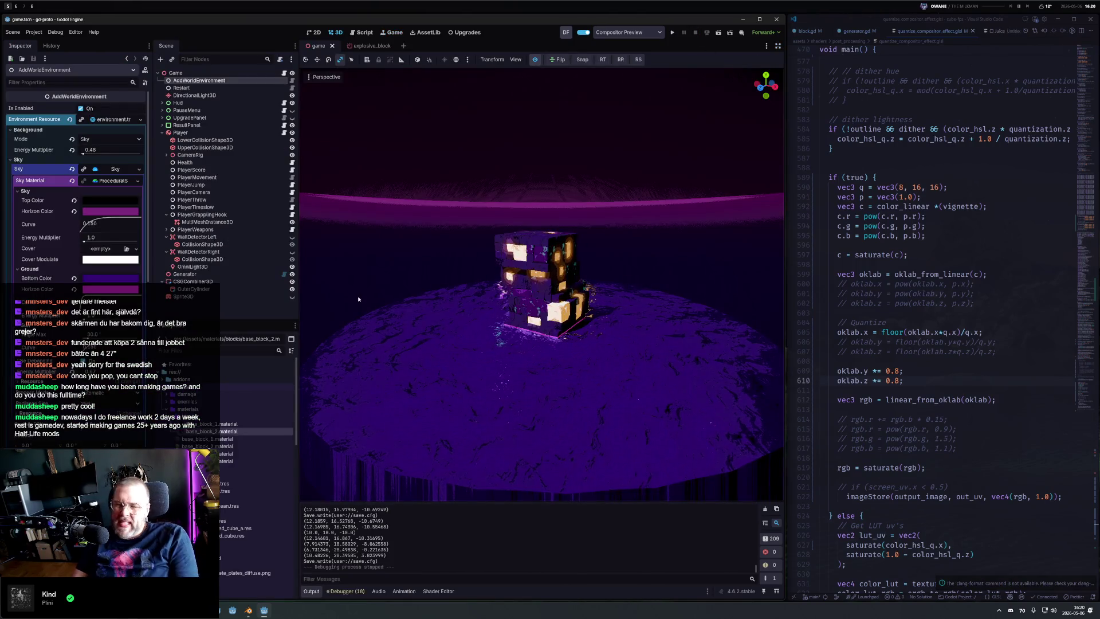
Step: Change the sky material to a new PanoramaSkyMaterial and Quick Load a texture for its Panorama
click(139, 181)
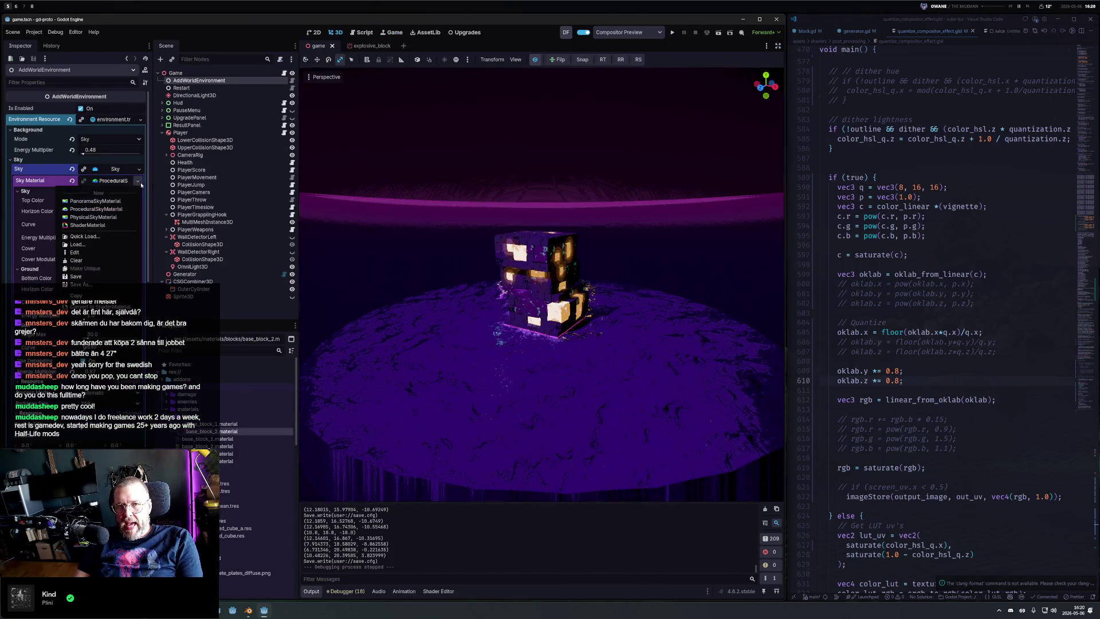
click(86, 217)
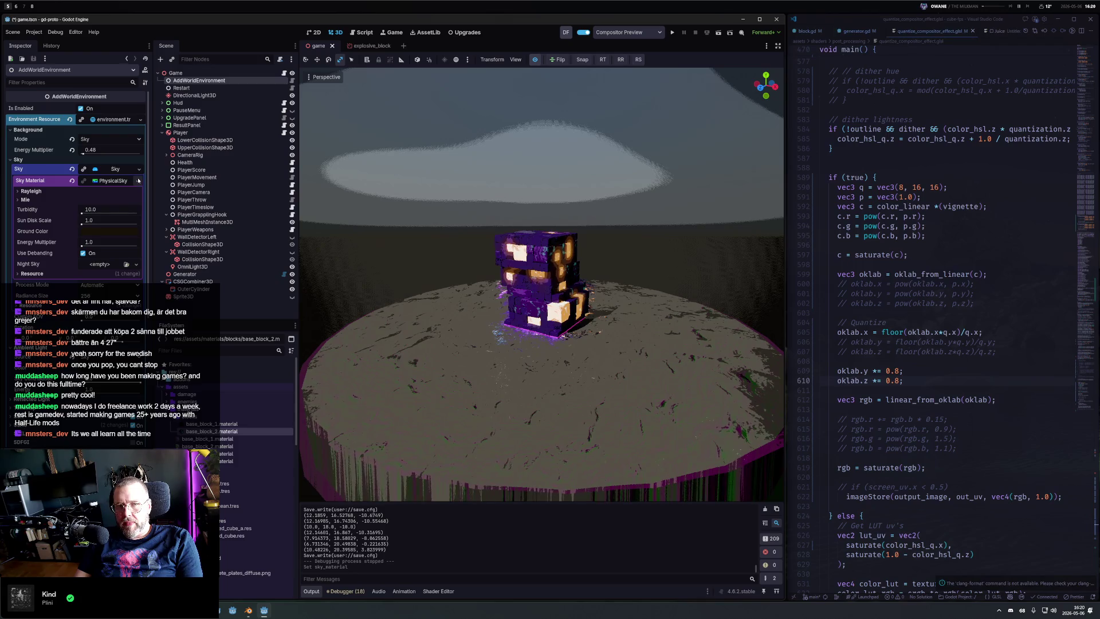
click(138, 181)
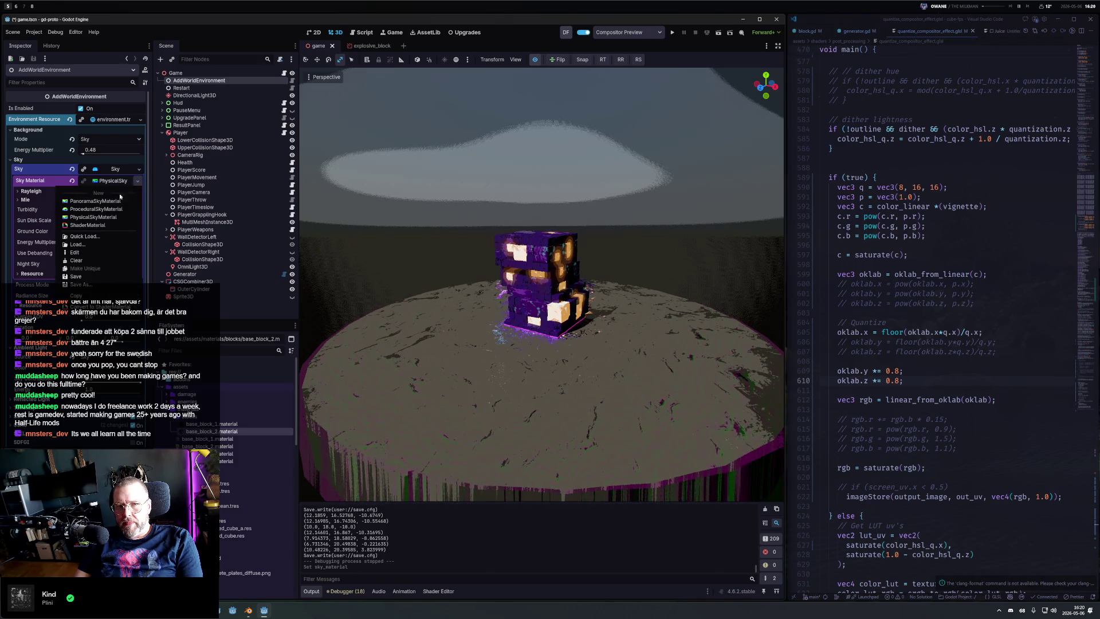
click(102, 193)
click(102, 193)
click(86, 282)
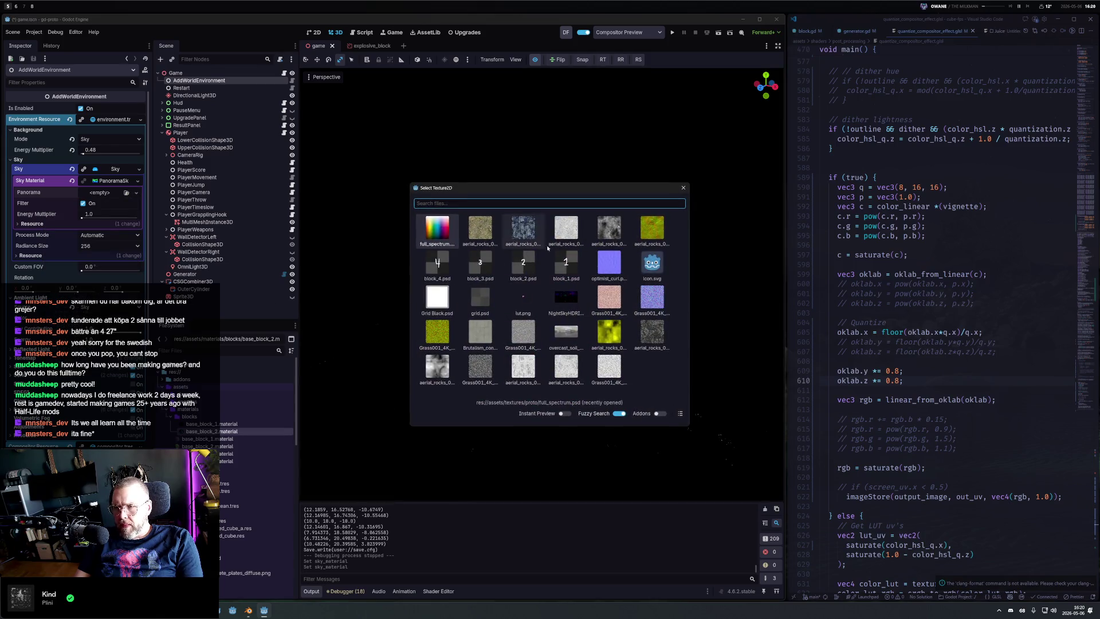
Step: Assign the night-sky texture as the panorama and orbit closer to the block tower
double_click(567, 299)
scroll(571, 304, up, 5)
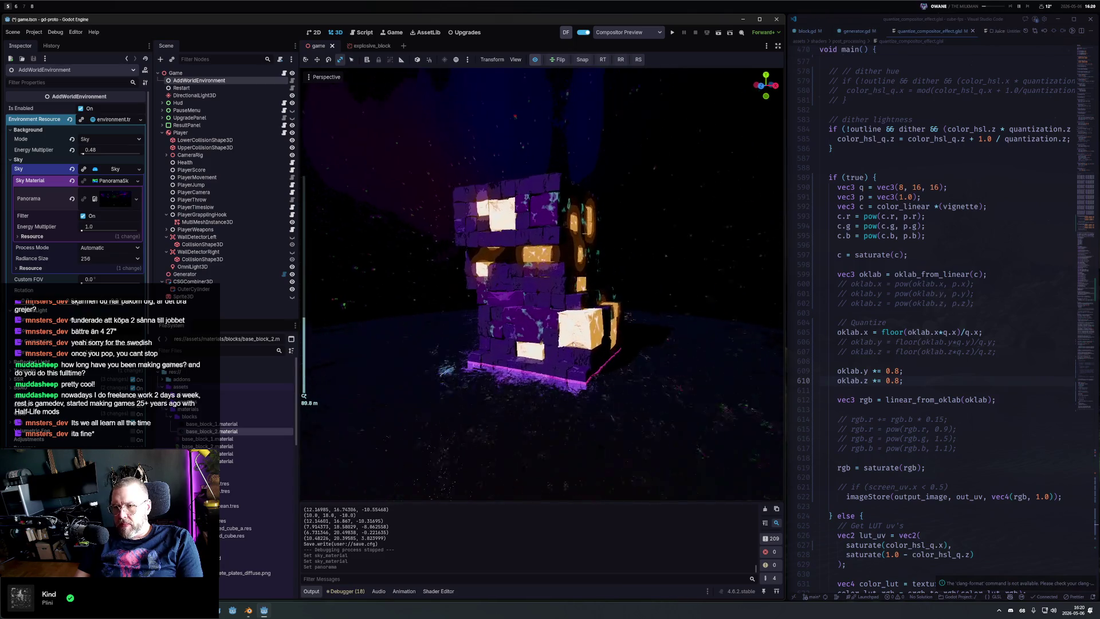
drag(578, 331, 560, 321)
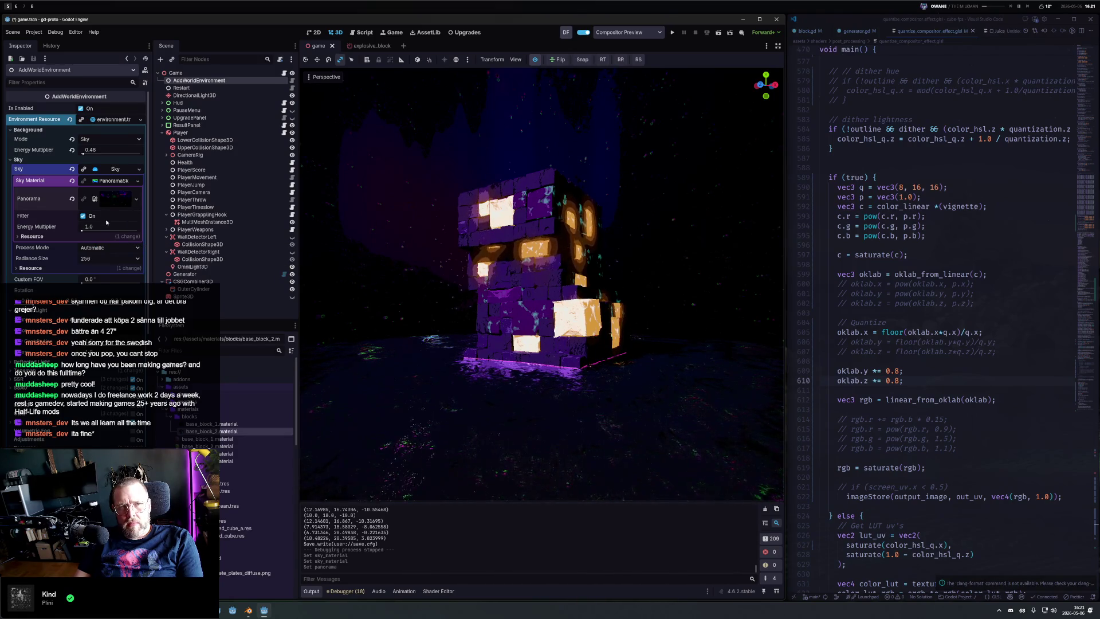
Step: Raise the sky Energy Multiplier to 2.95 and orbit around the glowing tower
mouse_move(88, 229)
mouse_down()
mouse_move(115, 227)
mouse_move(67, 226)
mouse_up()
mouse_move(407, 271)
mouse_down()
mouse_move(765, 257)
mouse_move(435, 357)
mouse_up()
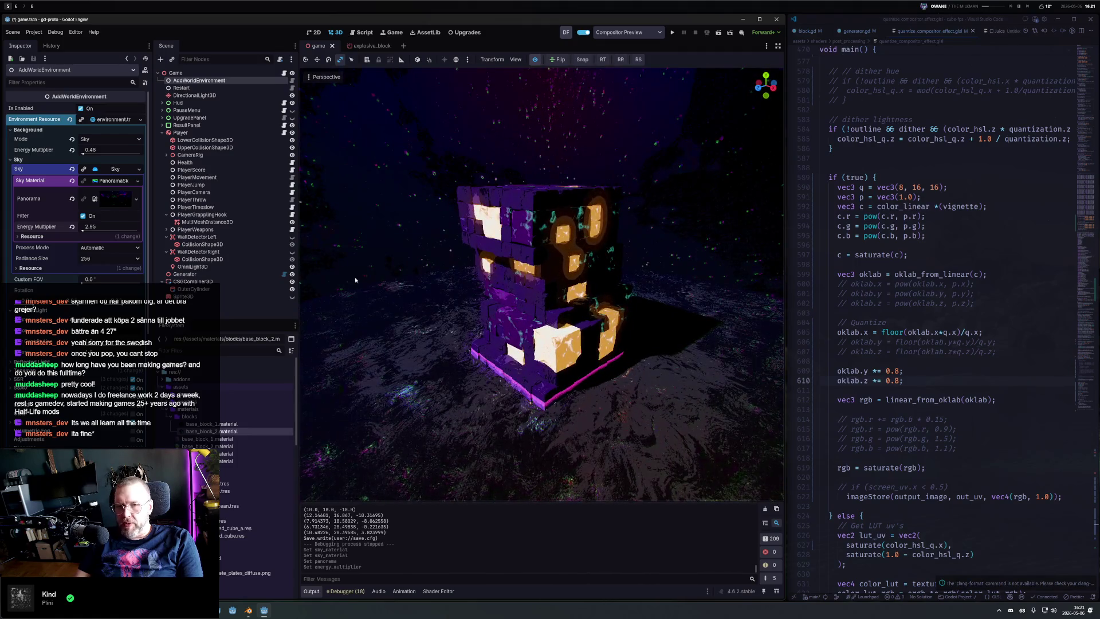
scroll(259, 522, down, 5)
scroll(258, 523, down, 5)
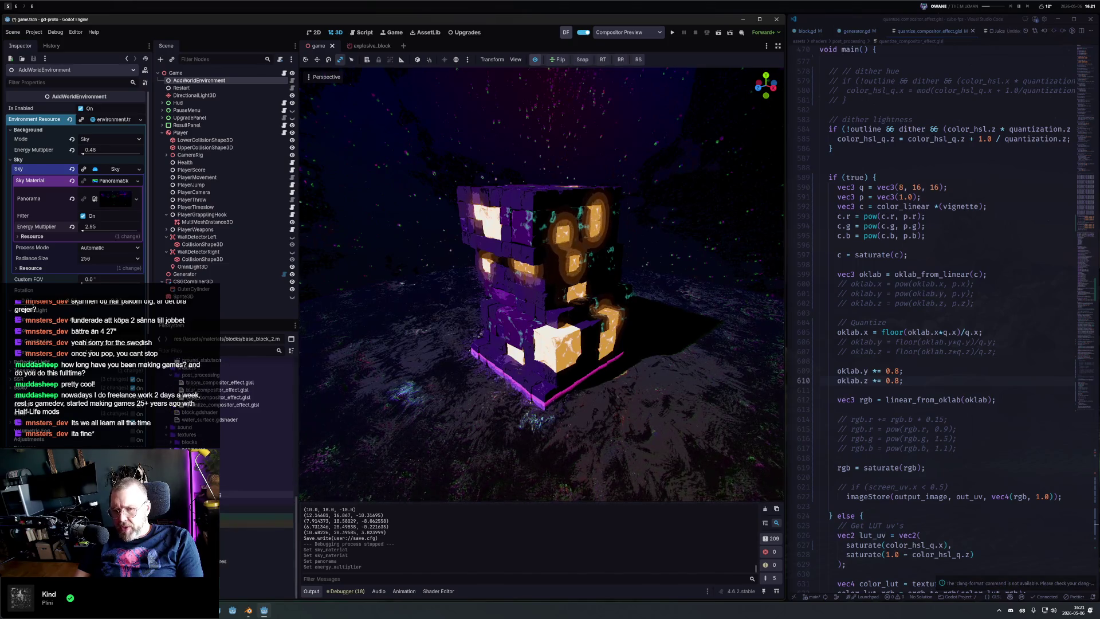
scroll(258, 515, up, 4)
scroll(172, 368, down, 5)
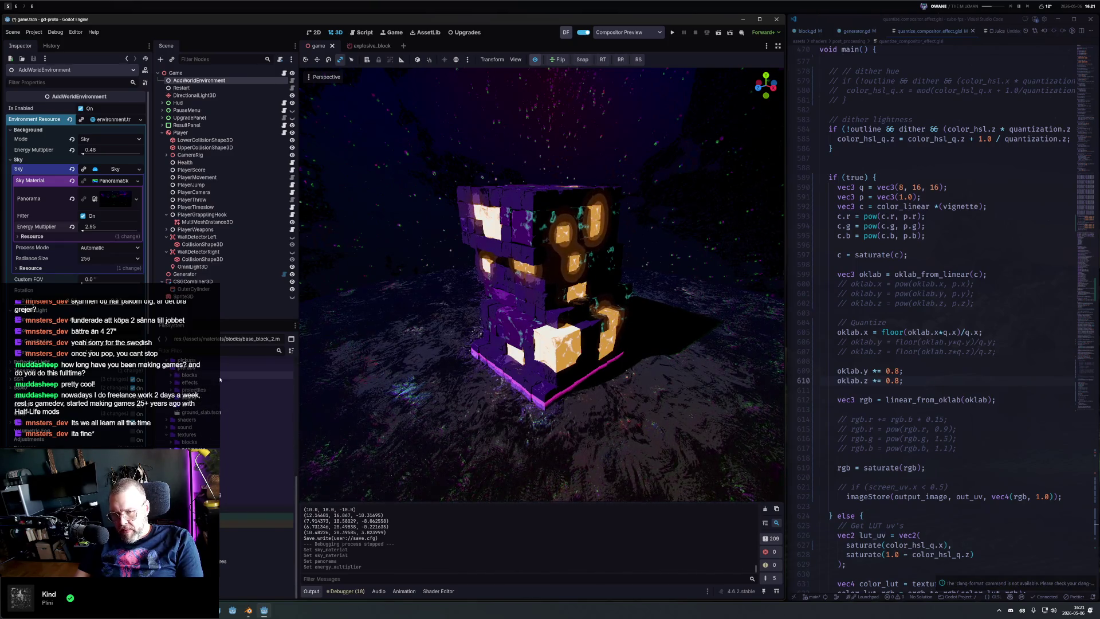
Step: Filter FileSystem for 'sky', open the night-sky EXR in an external program, and tile Godot right
click(195, 351)
text(sky)
right_click(223, 418)
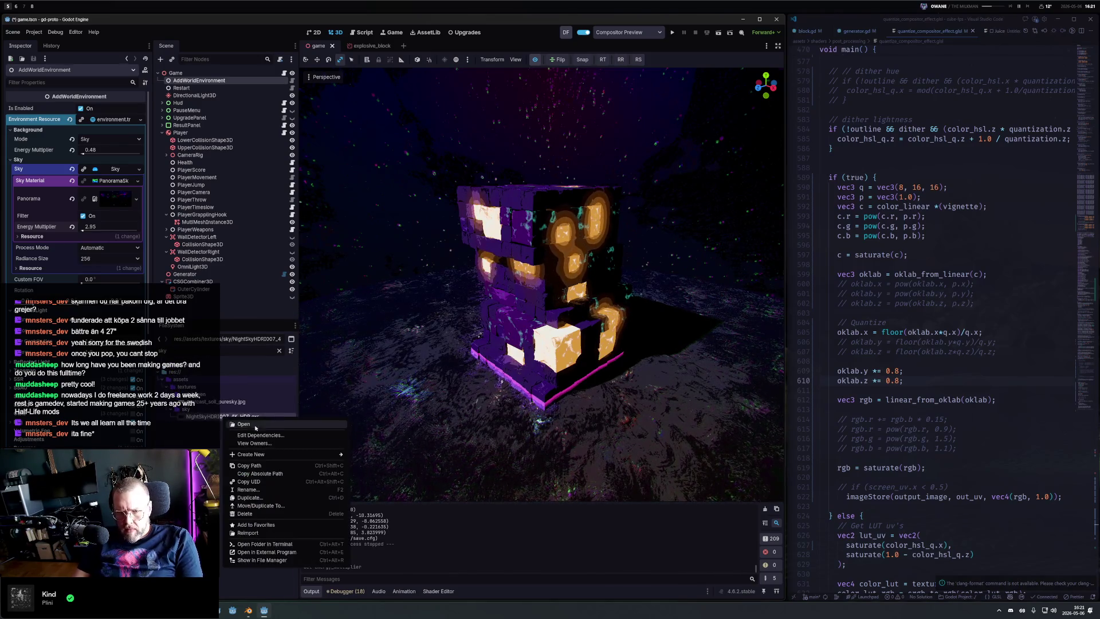
click(282, 551)
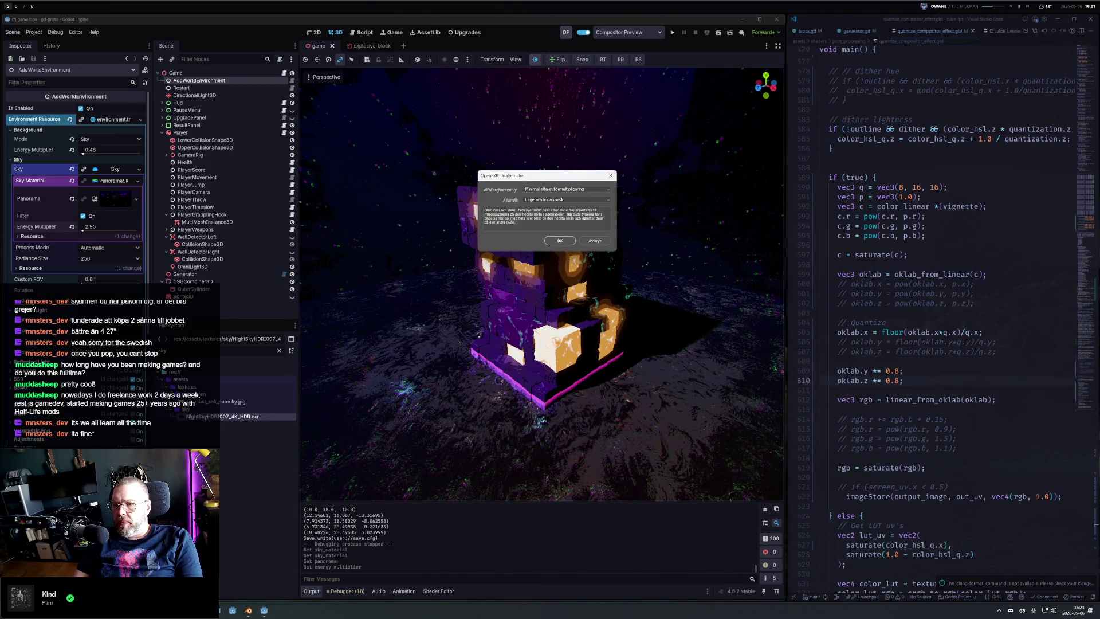
click(559, 241)
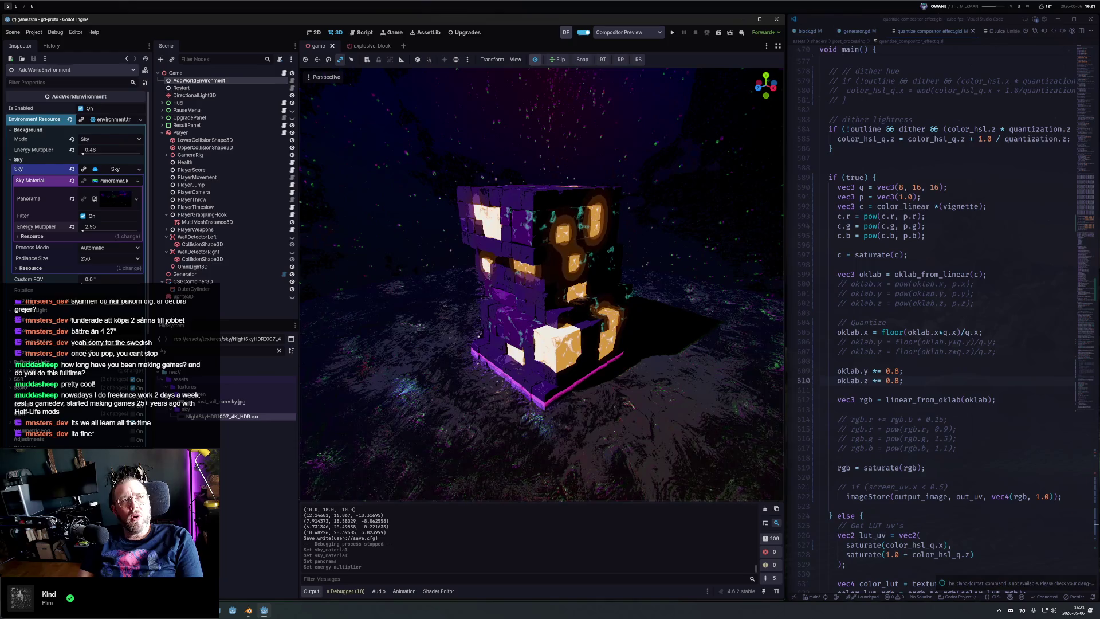
key(super+Right)
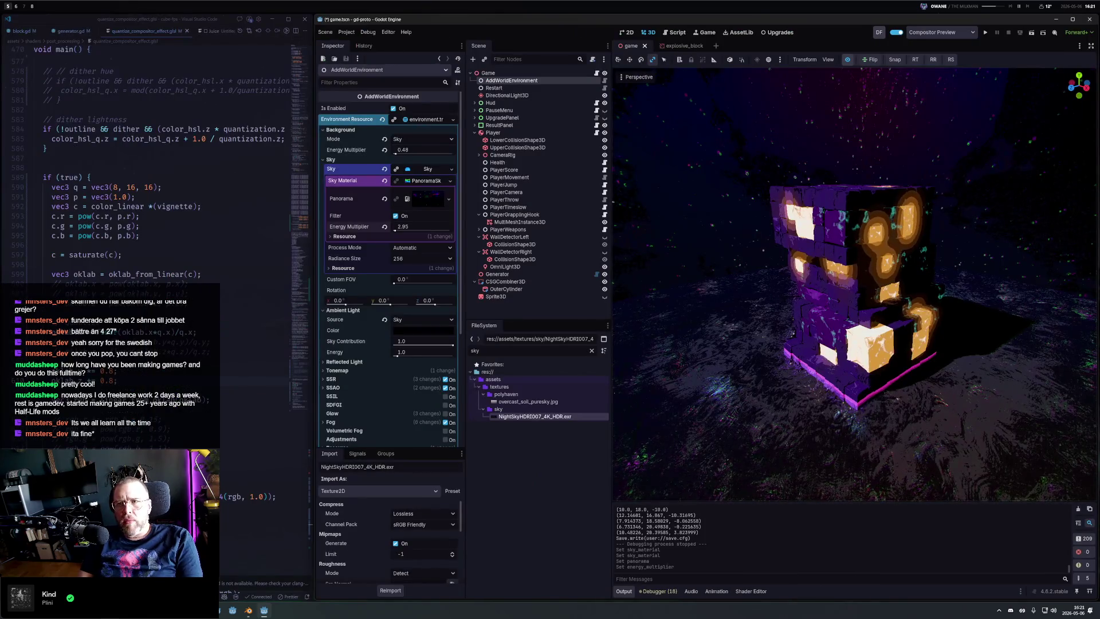
Step: Tile Godot back to the left half, then switch to an empty workspace and open the launcher
key(super+Left)
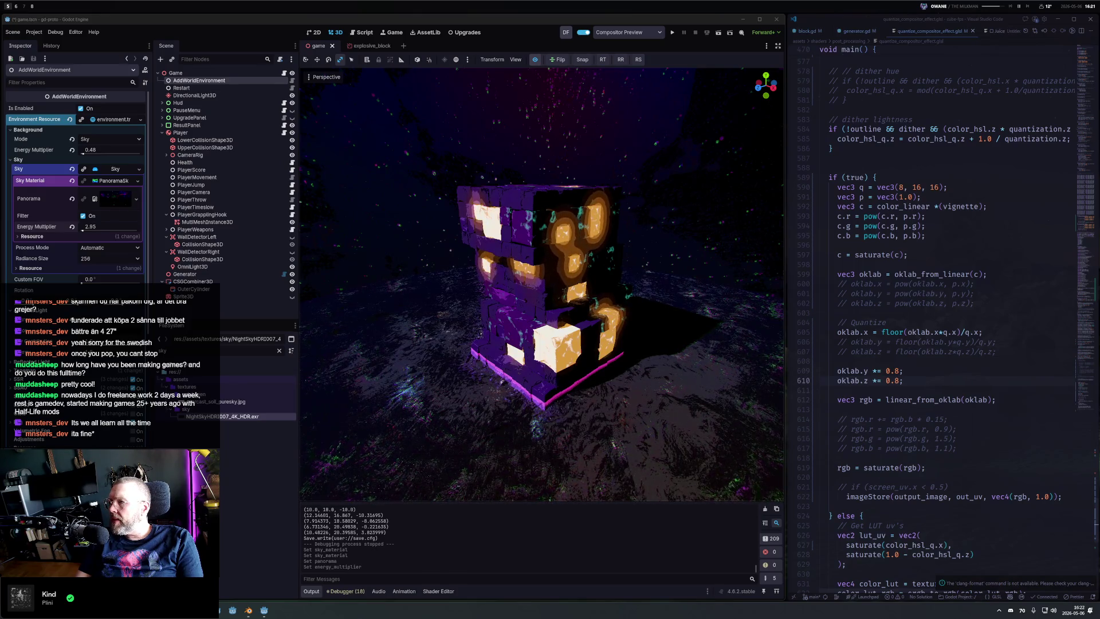
click(24, 7)
key(alt+space)
Step: Search 'pho' in the launcher and start Adobe Photoshop 2026
text(pho)
key(Down)
key(Down)
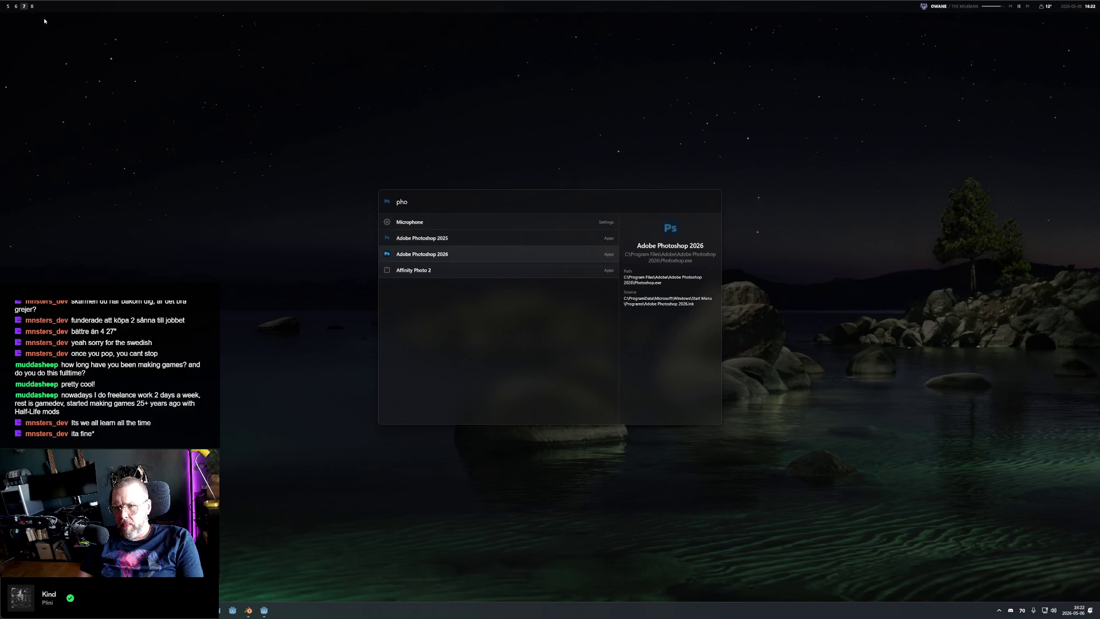
key(Return)
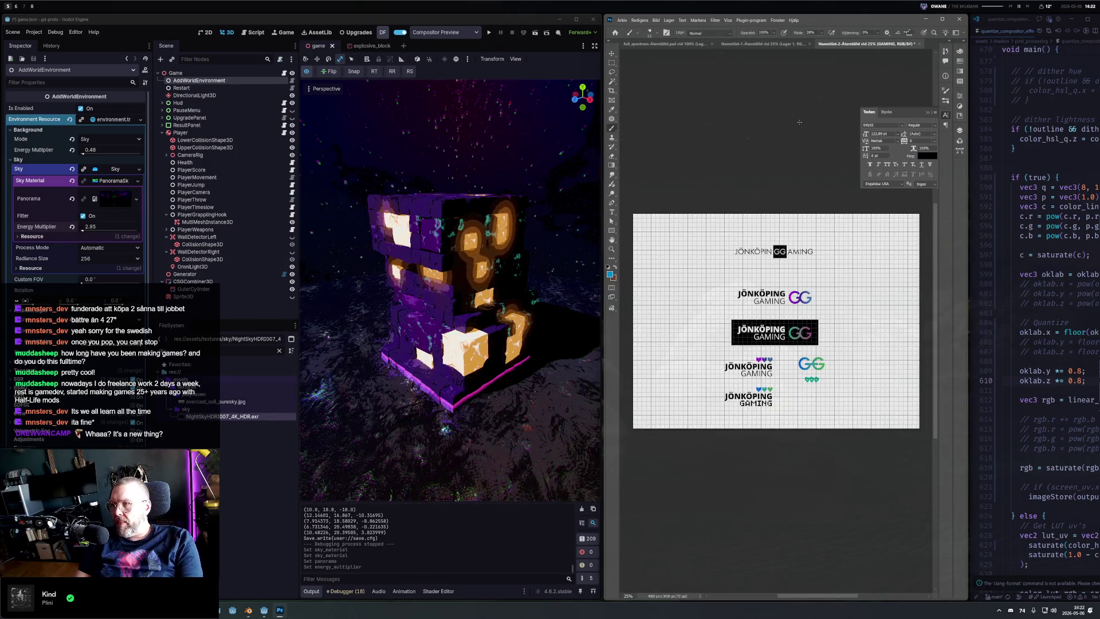
Step: Reopen the NightSky EXR from File > Open Recent and accept its opening options
click(759, 45)
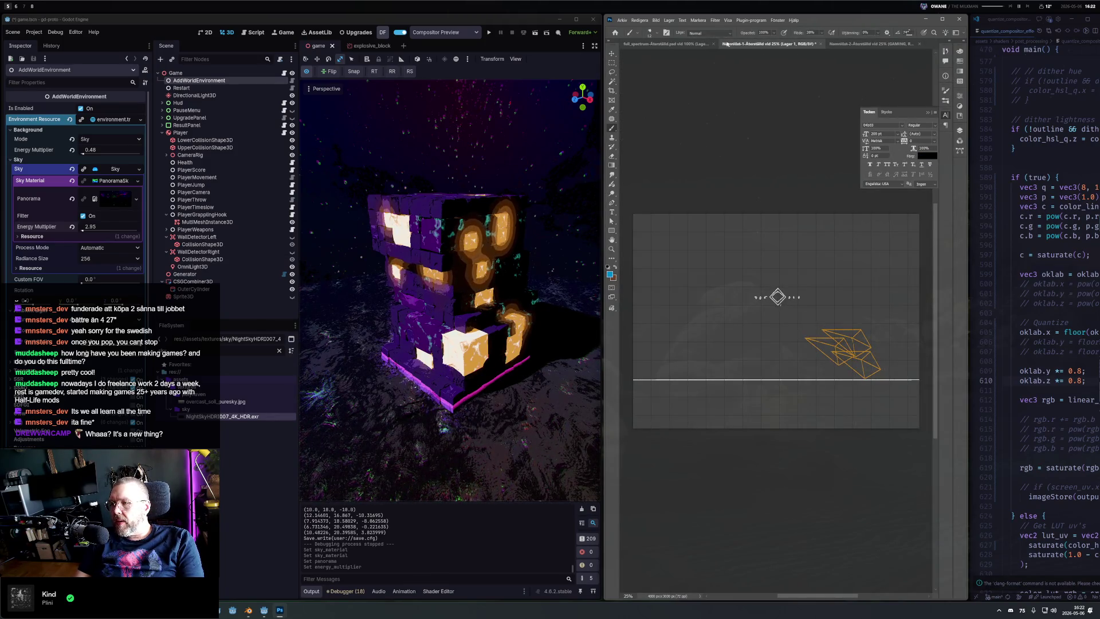
click(625, 20)
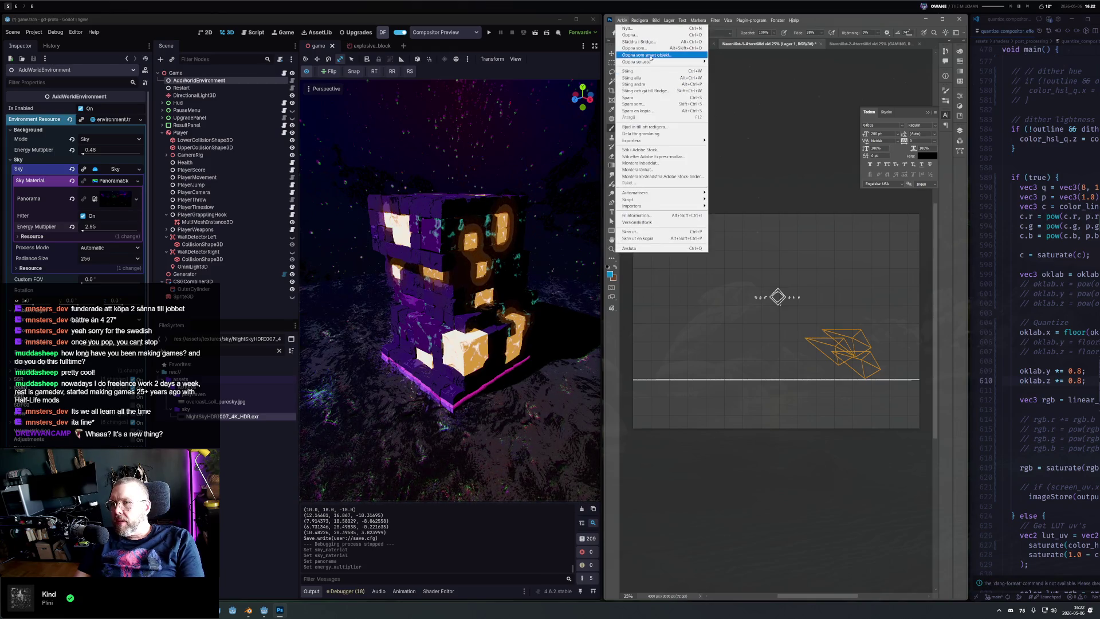
mouse_move(647, 63)
click(745, 68)
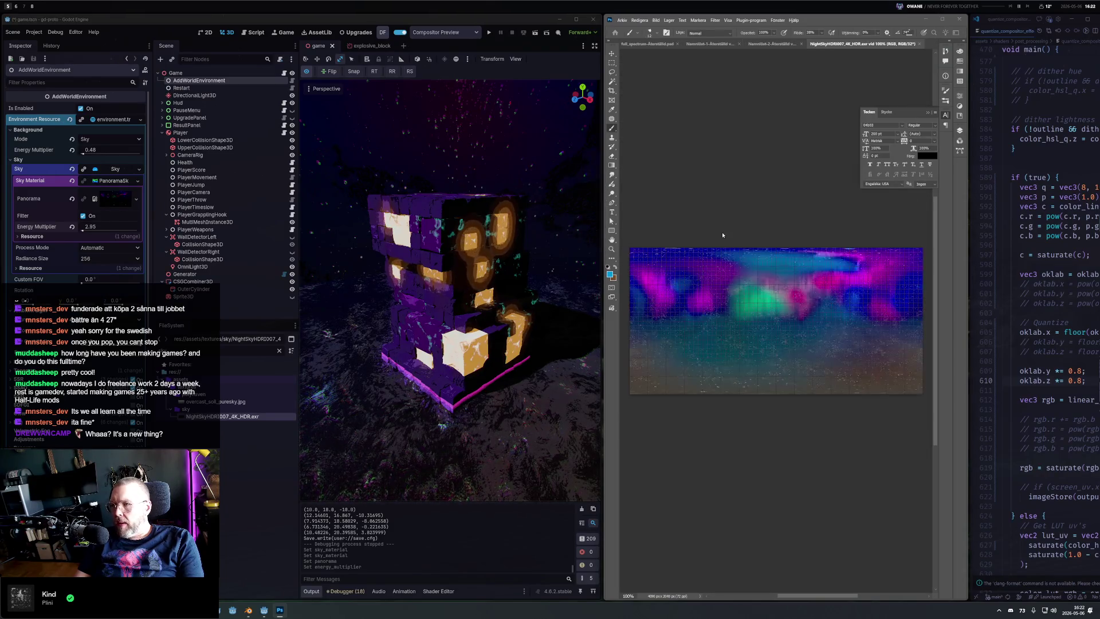
click(826, 253)
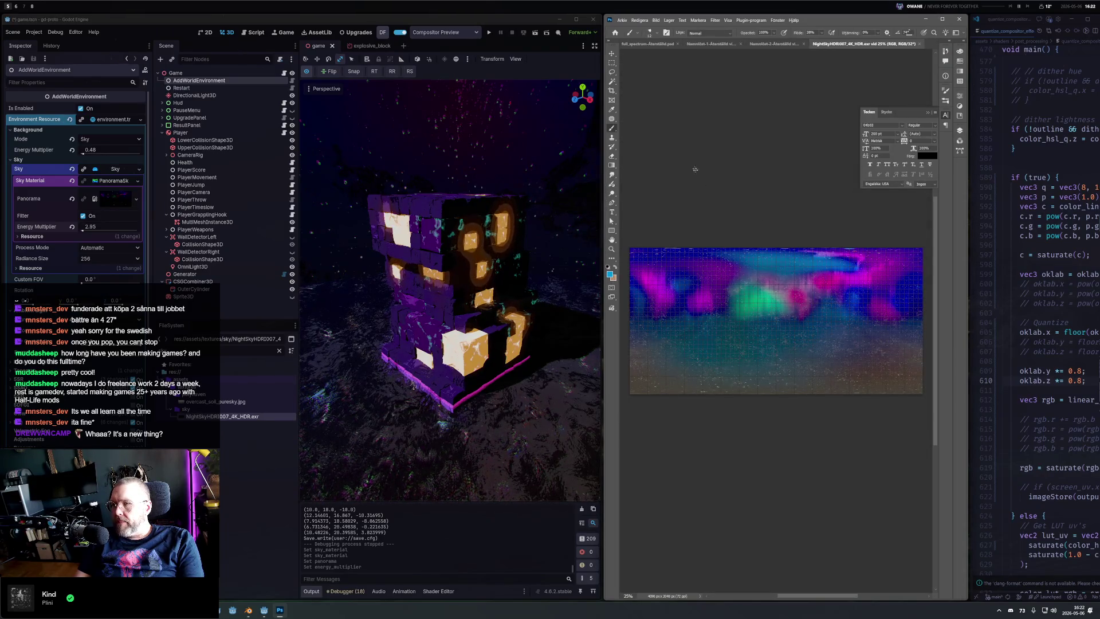
Step: Dismiss the launcher and switch to workspace 6 where Fork is open
key(super+space)
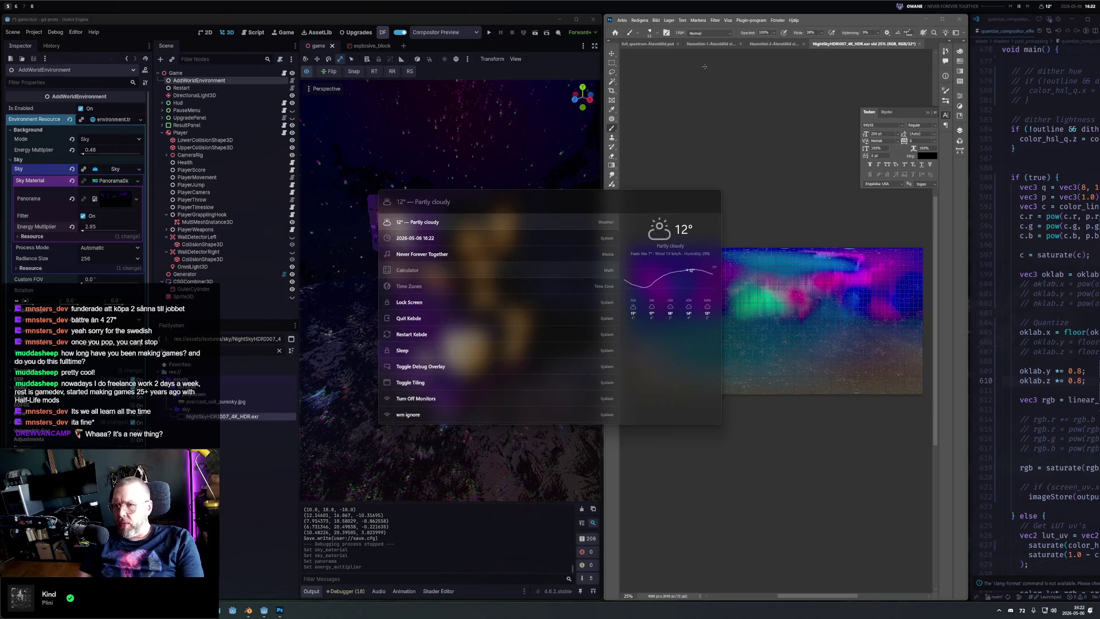
key(Escape)
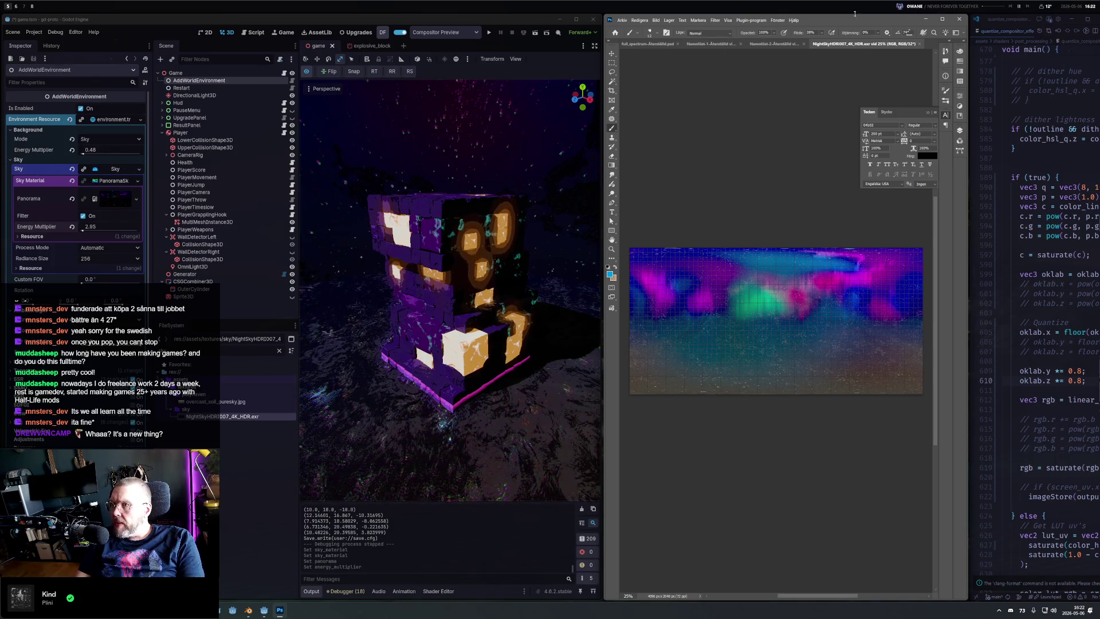
key(super+d)
key(alt+6)
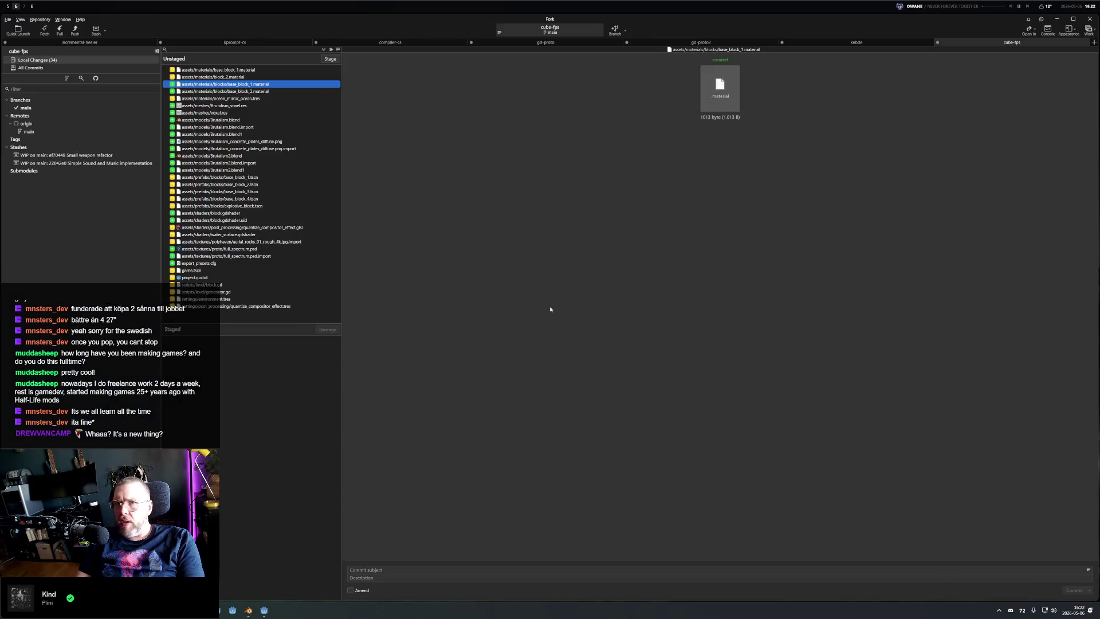
Step: Pull the Photoshop night-sky panorama onto the Fork workspace, tiled beside the cube-fps change list
key(alt+Tab)
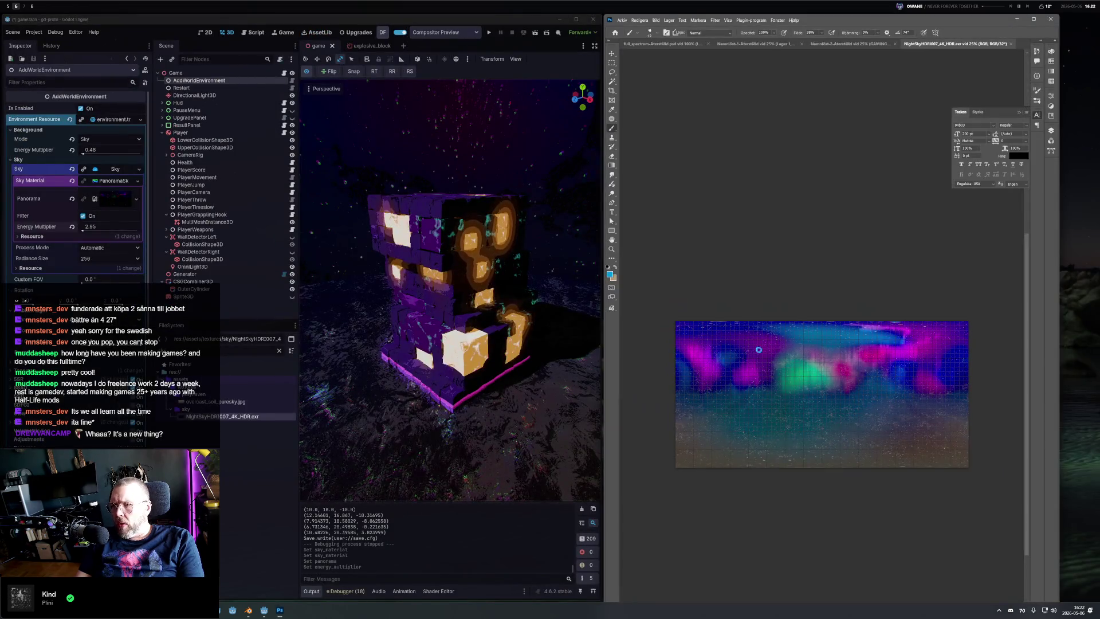
mouse_move(848, 378)
mouse_down()
mouse_move(804, 344)
mouse_move(834, 279)
mouse_up()
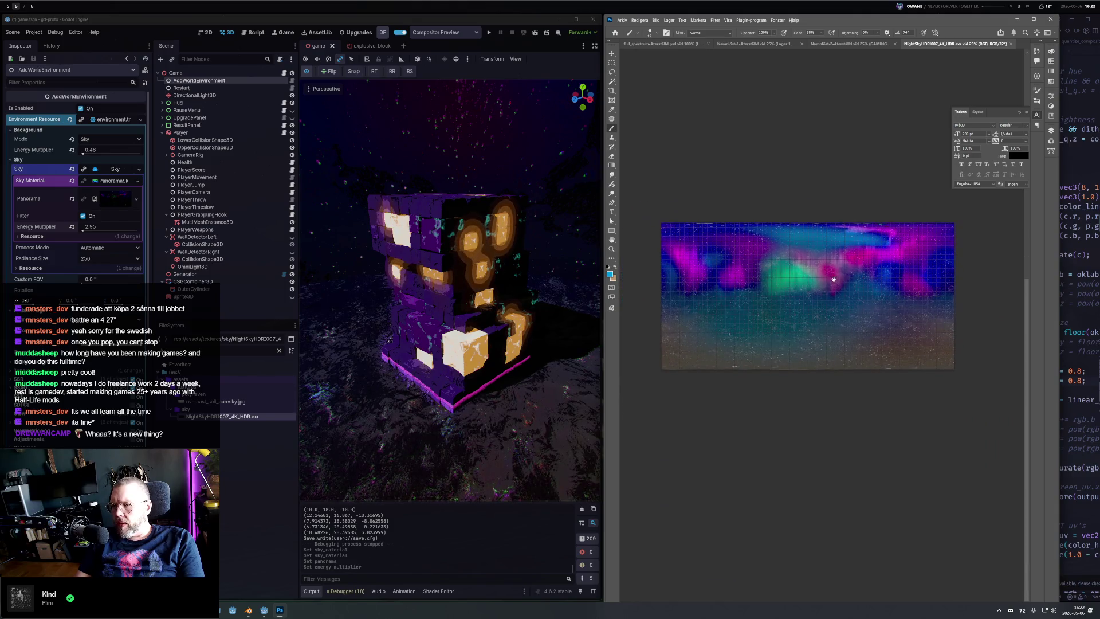
scroll(816, 284, up, 2)
scroll(815, 285, down, 1)
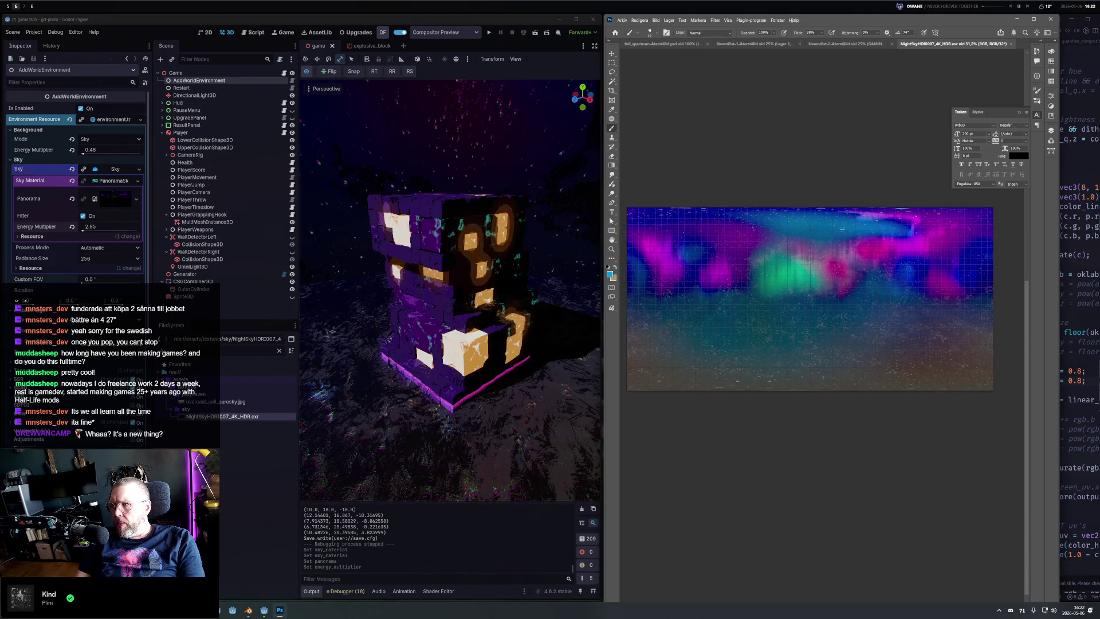
key(alt+5)
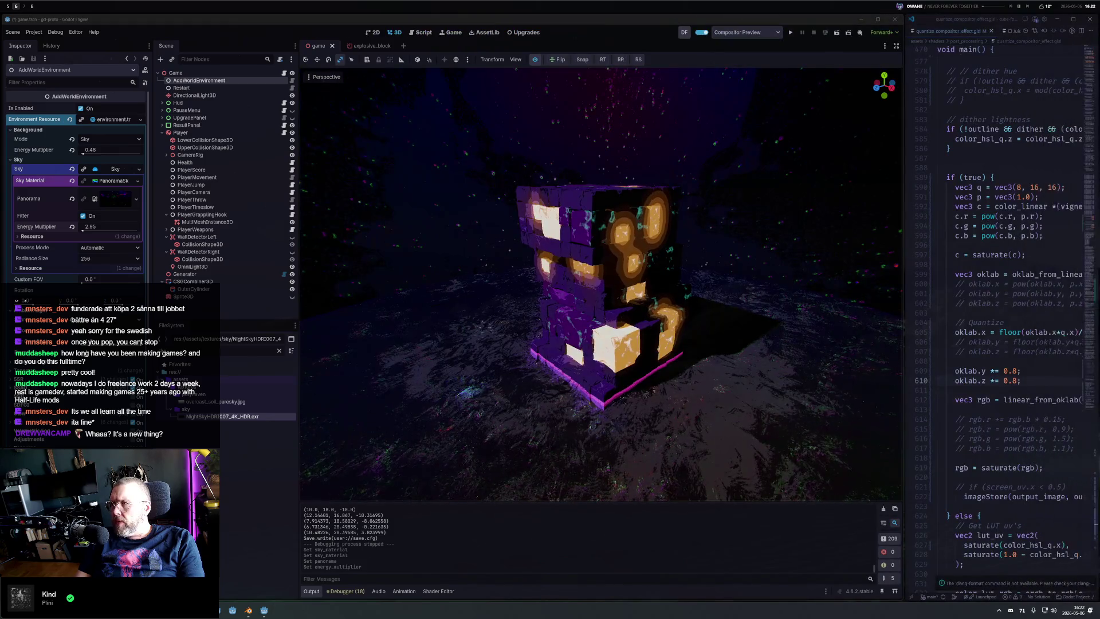
click(19, 6)
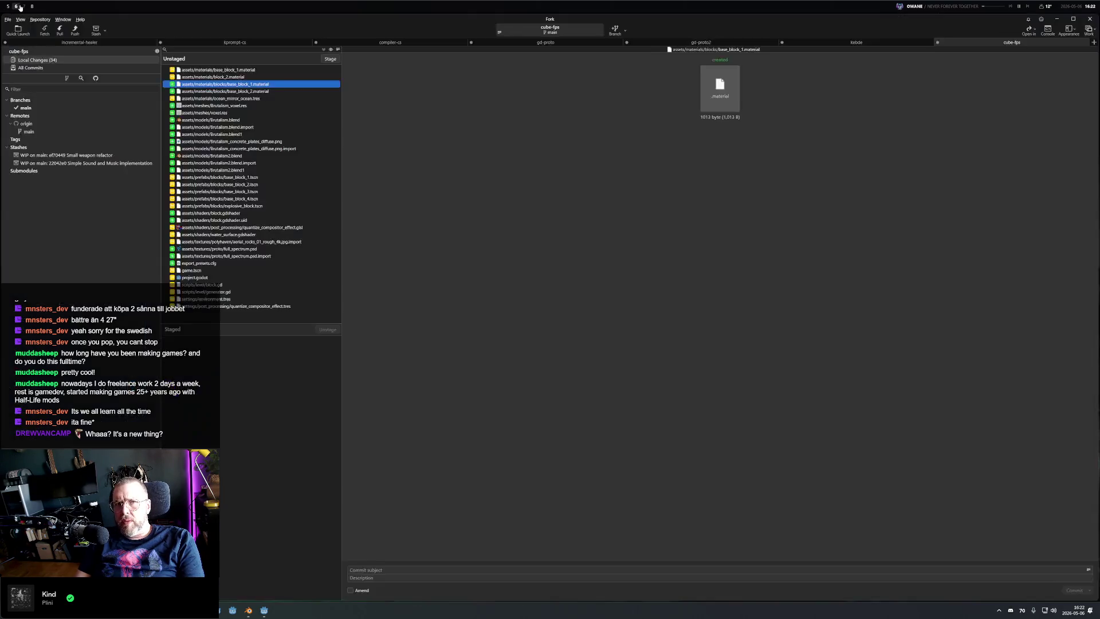
key(alt+Tab)
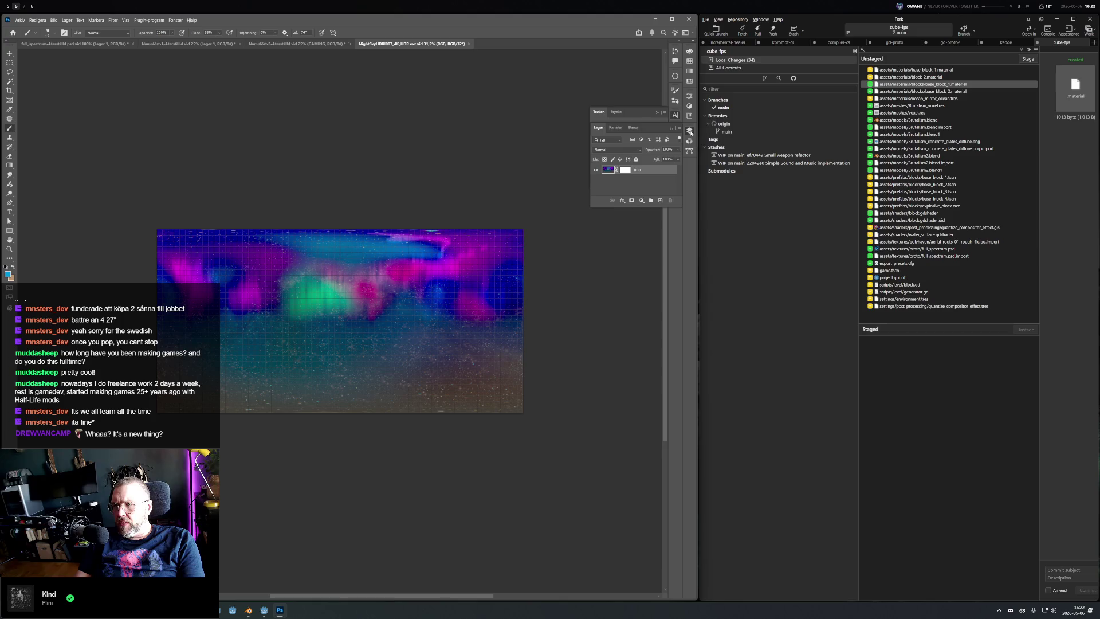
Step: Reveal NightSkyHDR007_4K_HDR.exr in File Explorer using the document tab's Show in Explorer option
click(418, 222)
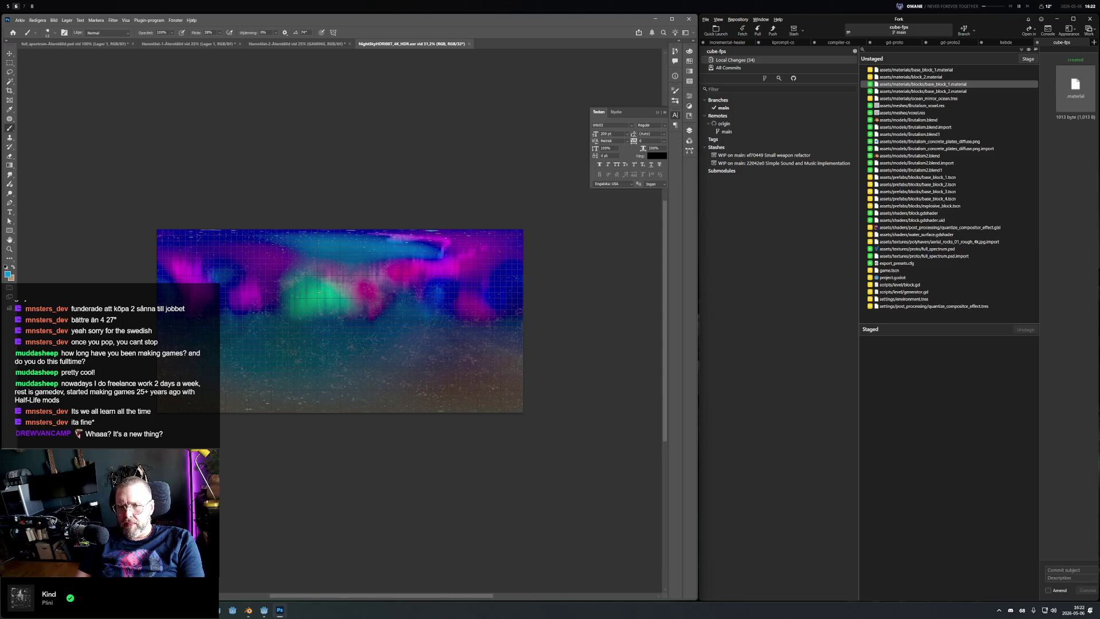
key(u)
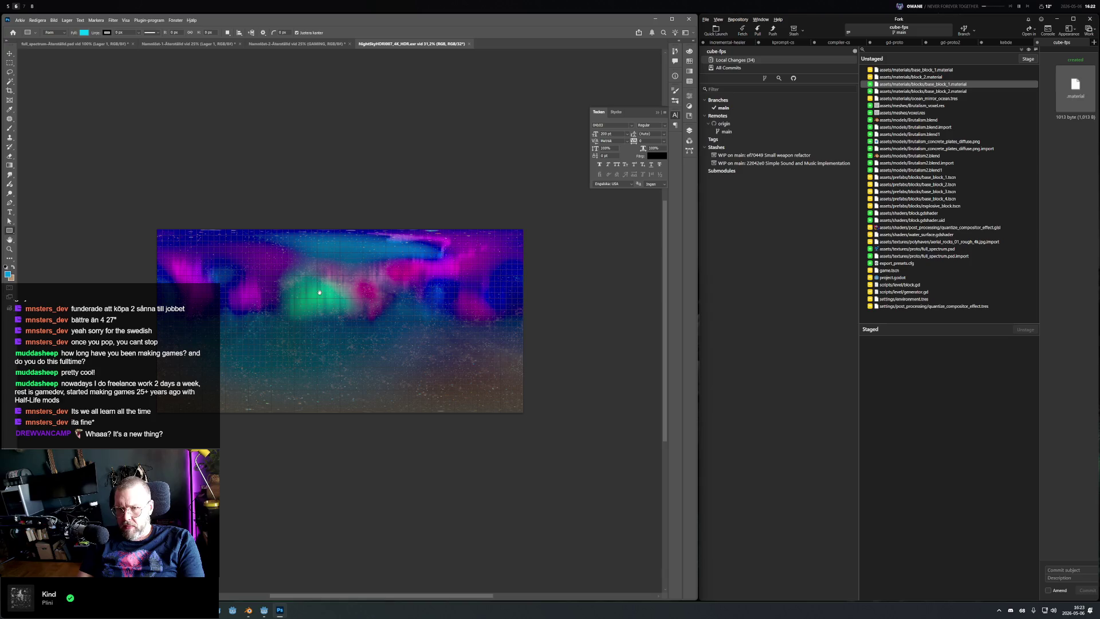
click(319, 294)
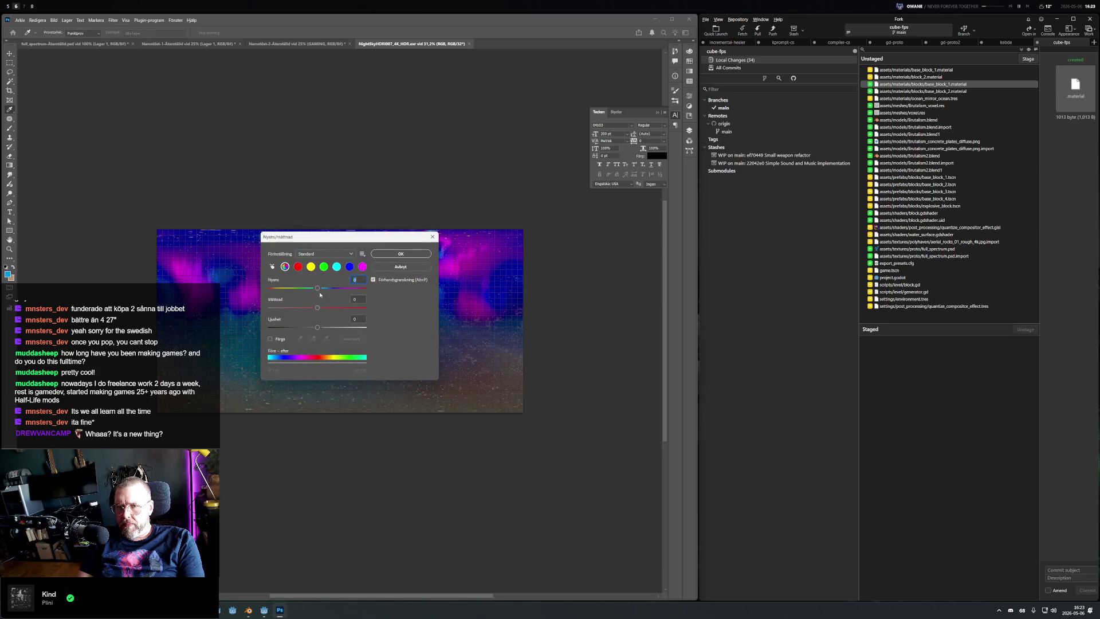
key(Escape)
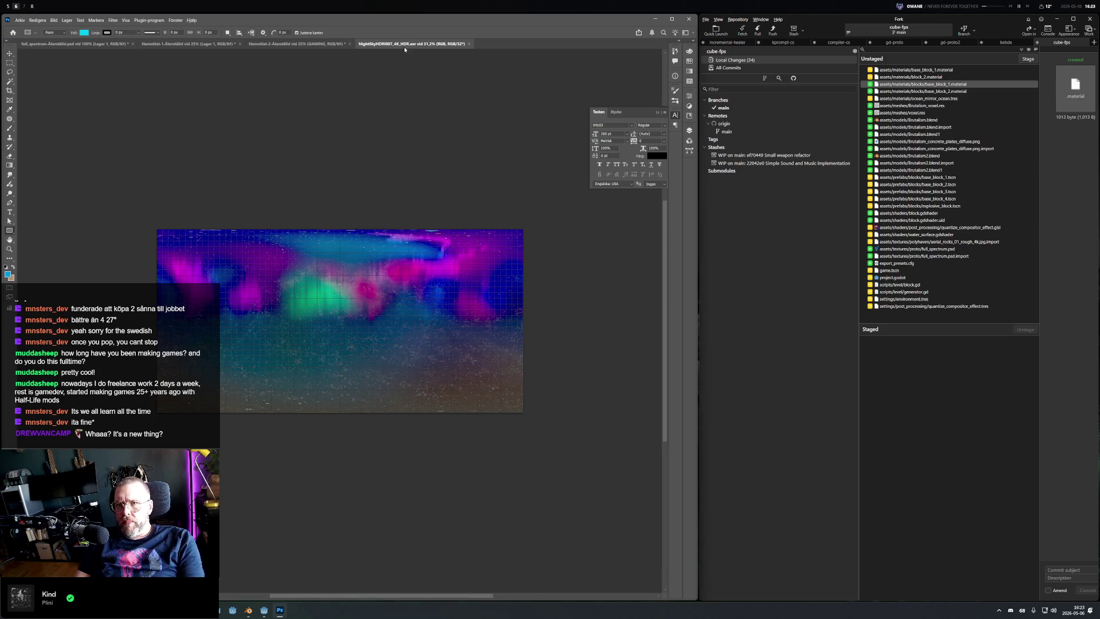
right_click(404, 49)
click(447, 106)
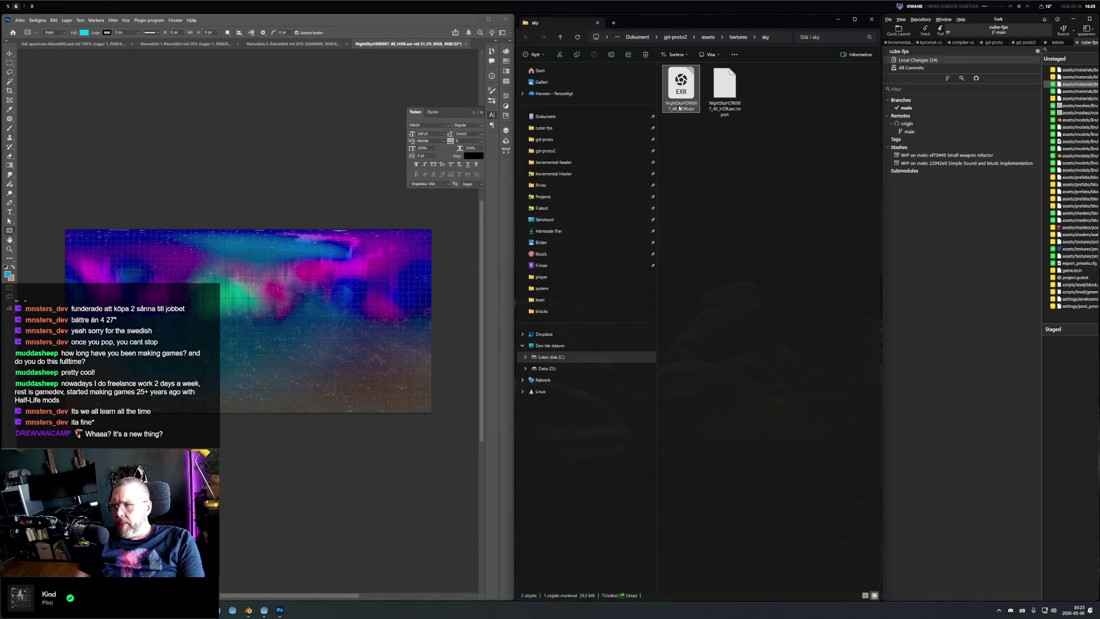
Step: Copy the EXR's file name and search for it with the launcher's 'fs' file search
key(F2)
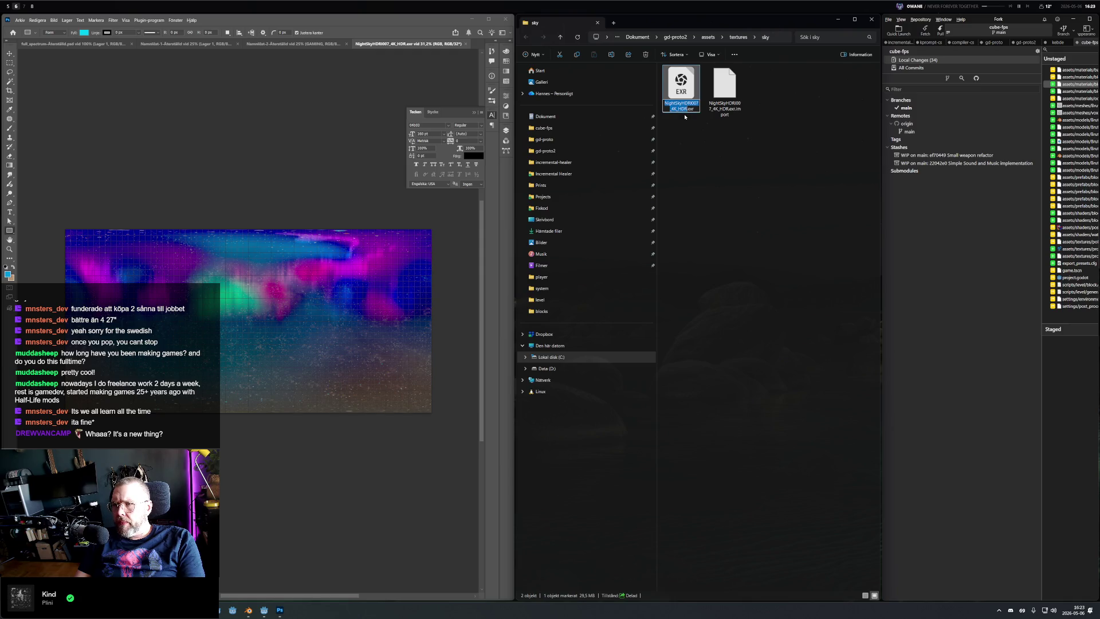
key(alt+Tab)
key(alt+space)
text(fs)
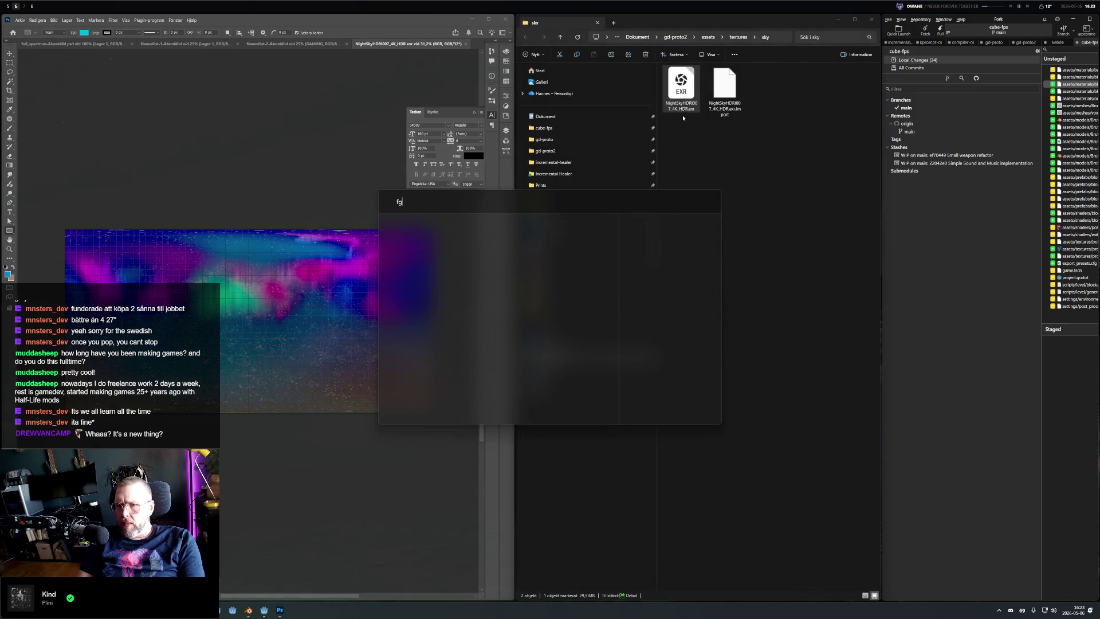
text(NightSkyHDRI007_4K_HDR)
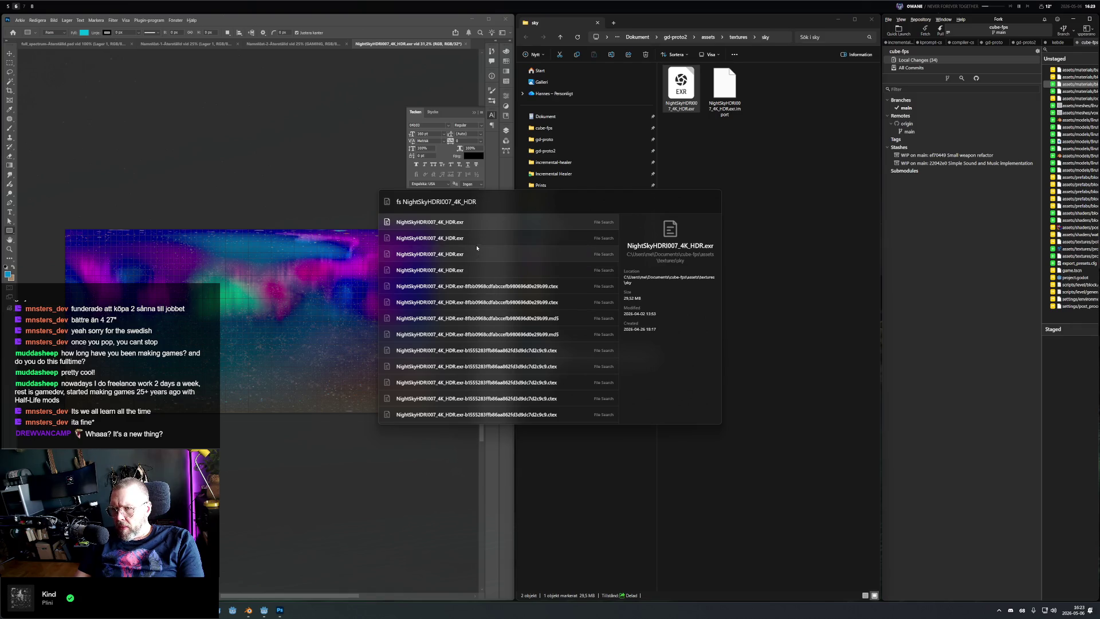
Step: Browse the search results to locate the Downloads copy of the EXR, then close the search
key(Down)
key(Down)
key(Down)
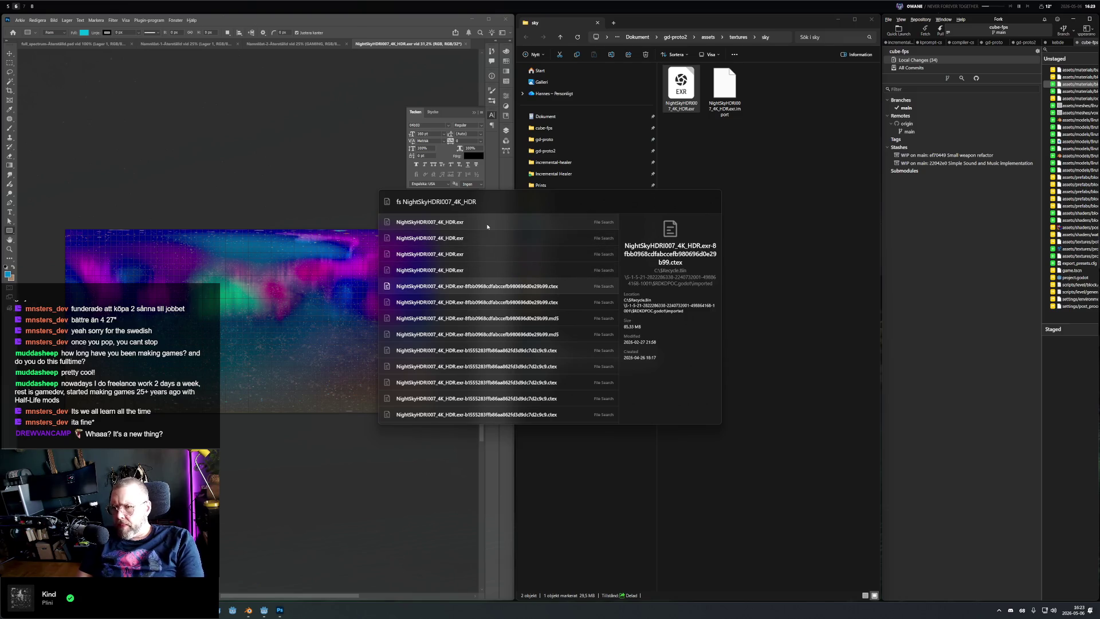
key(Up)
key(Up)
key(Down)
key(Down)
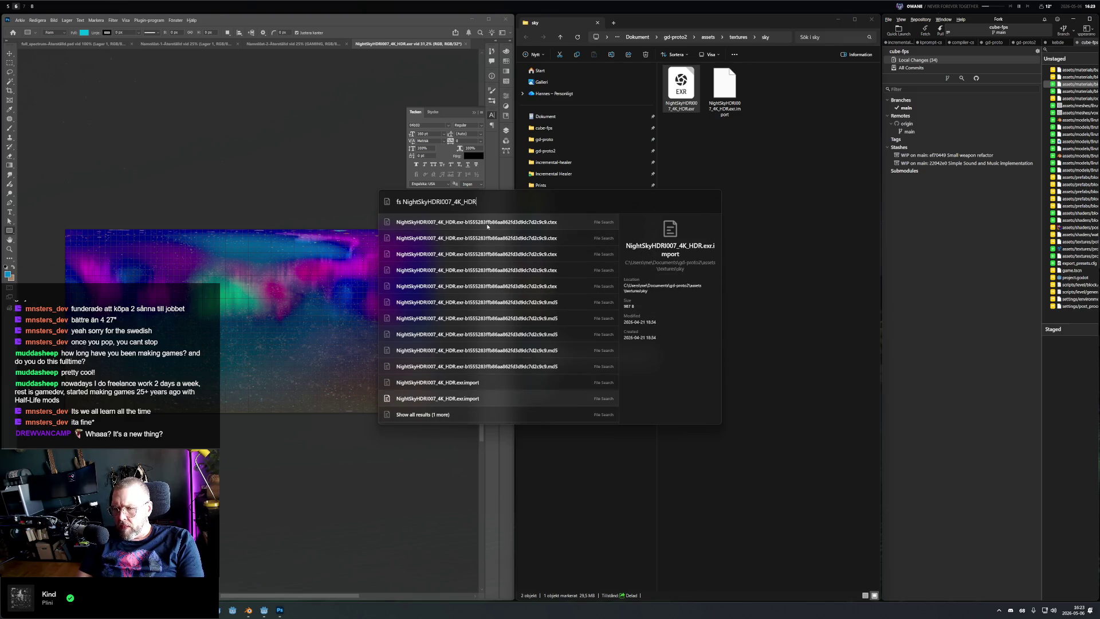
key(Return)
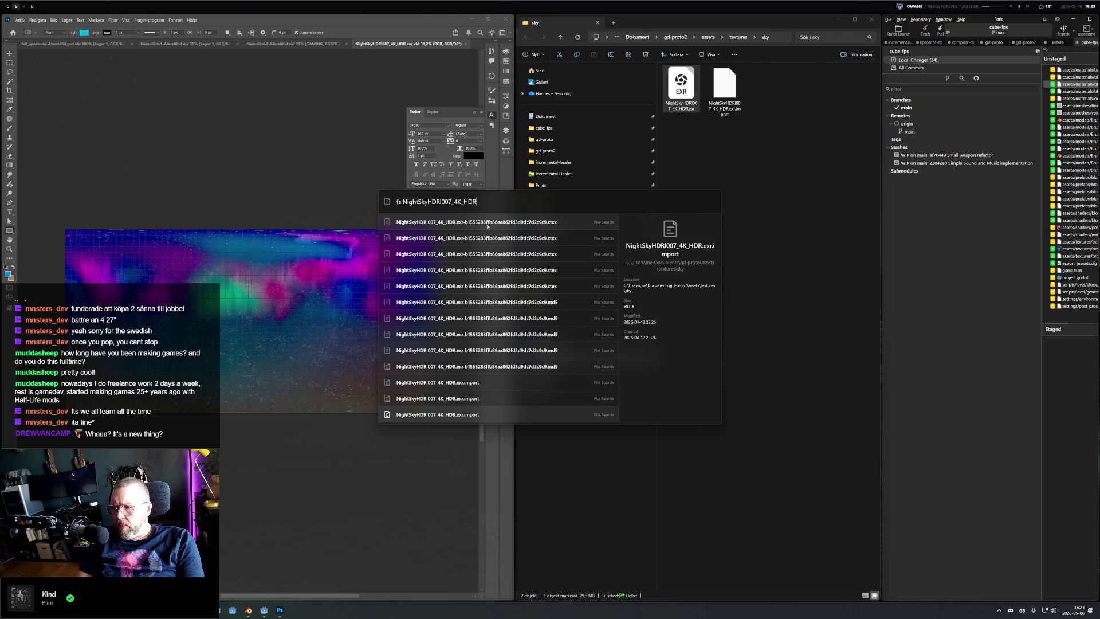
key(Up)
key(Up)
key(Up)
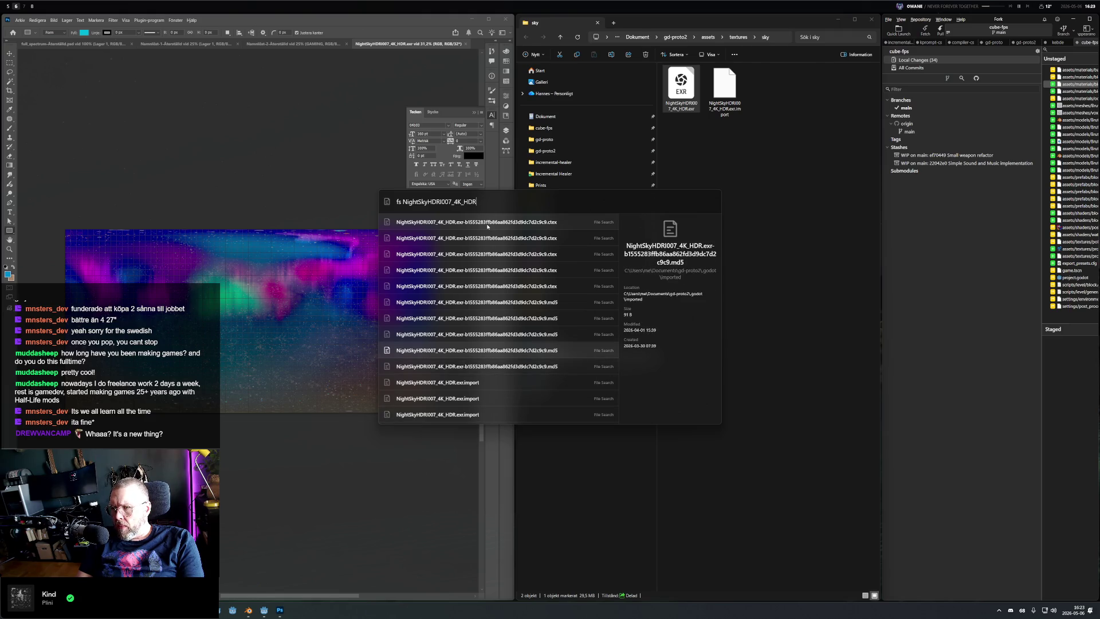
key(Up)
key(Up)
key(Up)
key(Down)
key(Down)
key(Down)
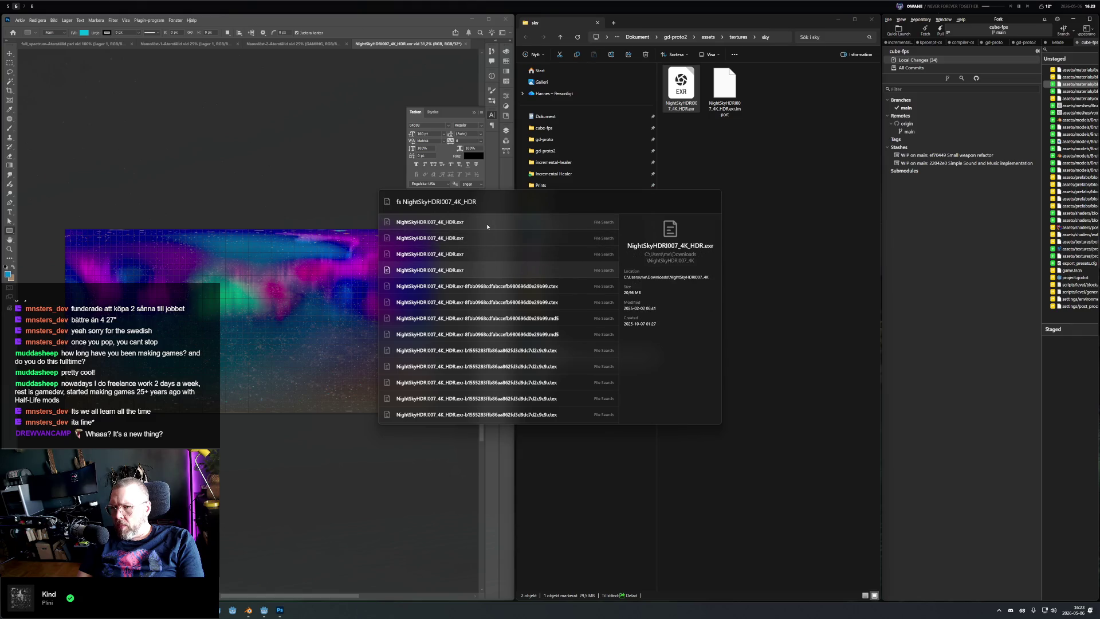
key(Escape)
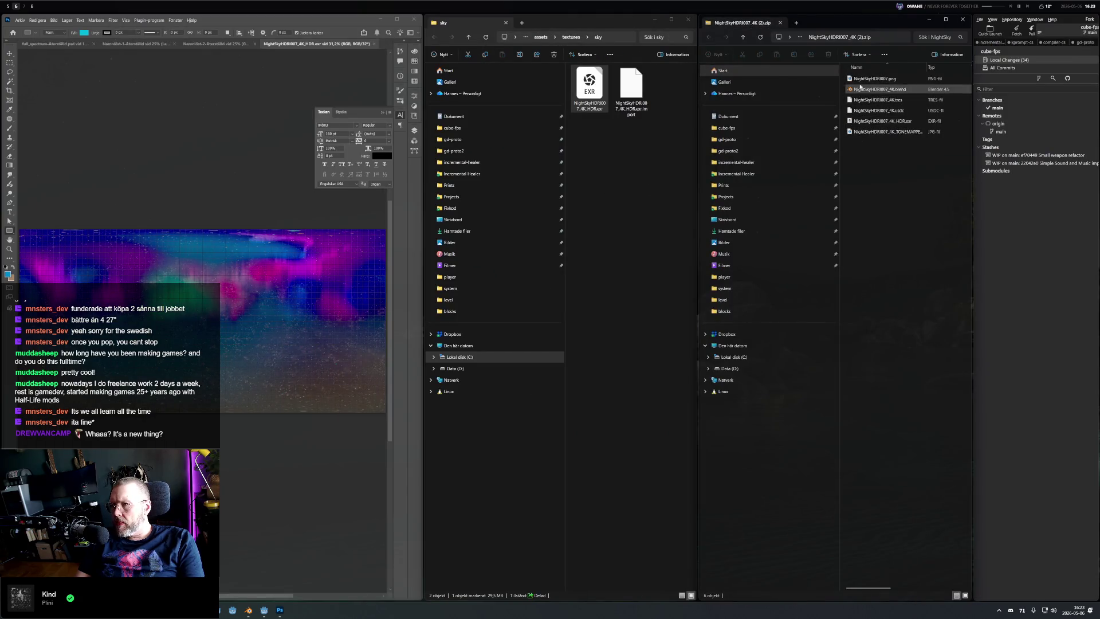
Step: Replace the sky folder's EXR with the zip's 20.9 MB HDR copy, minimize Photoshop, and return to Godot
mouse_move(872, 120)
mouse_down()
mouse_move(725, 120)
mouse_move(593, 170)
mouse_move(620, 165)
mouse_up()
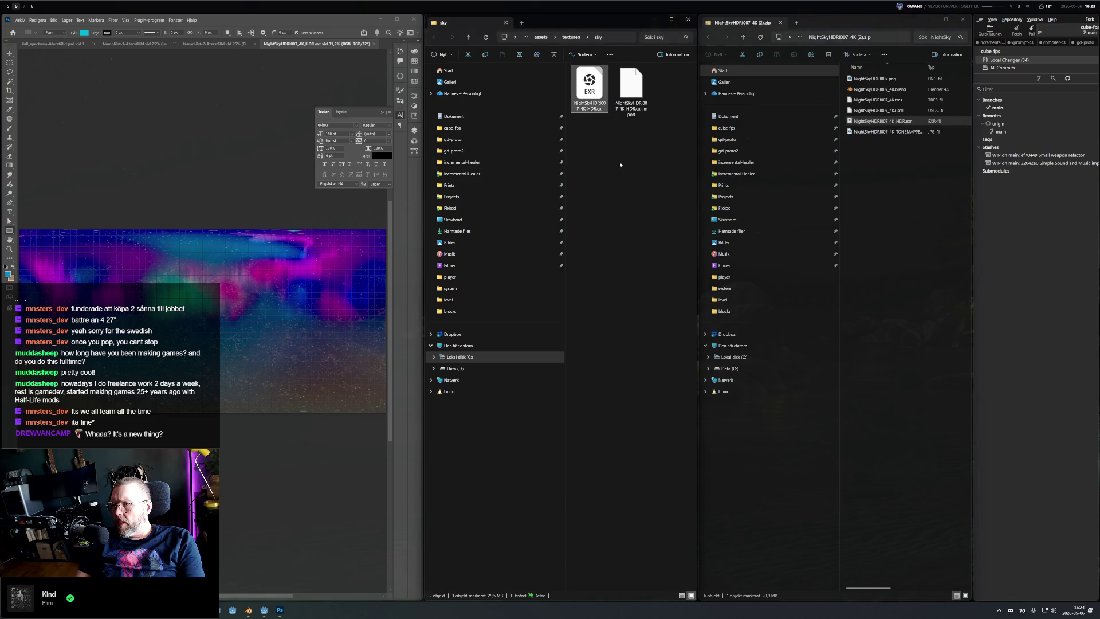
click(663, 71)
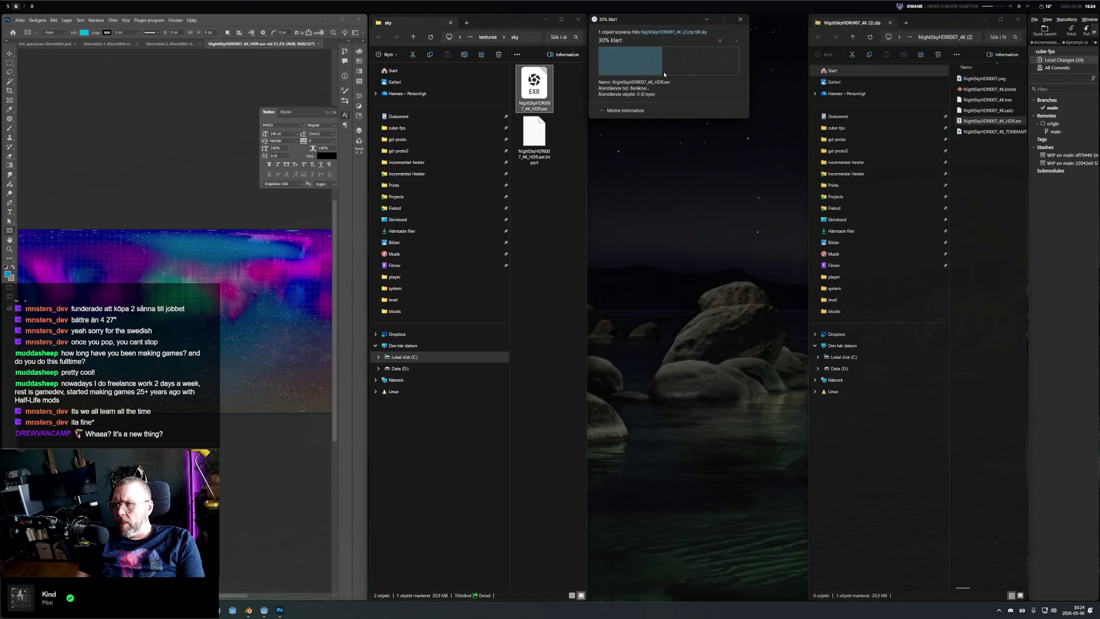
click(6, 7)
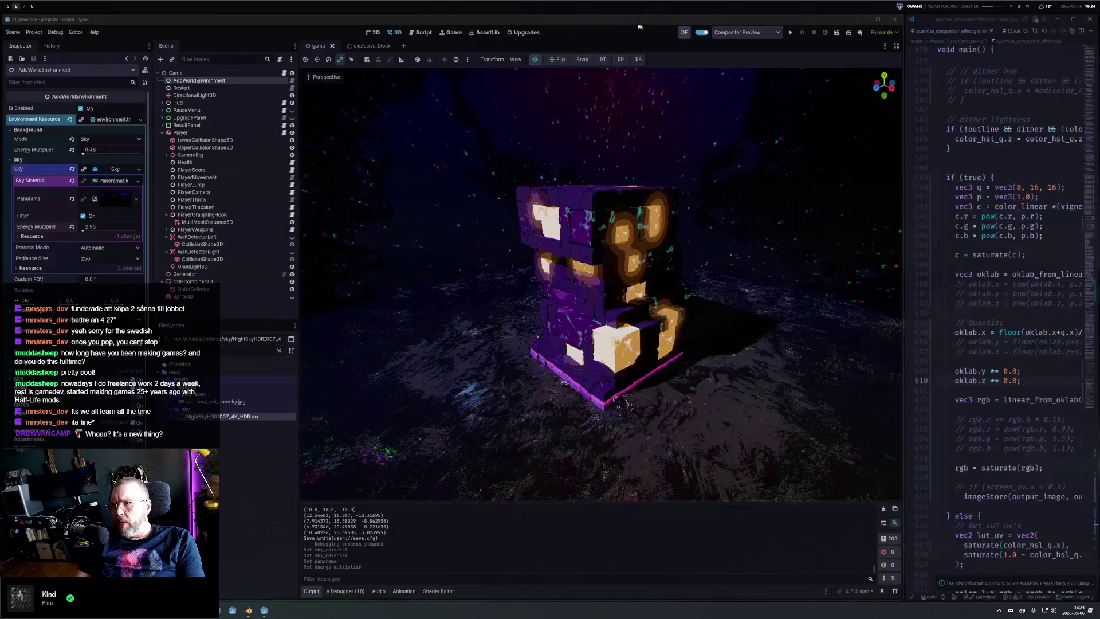
key(ctrl+super+Left)
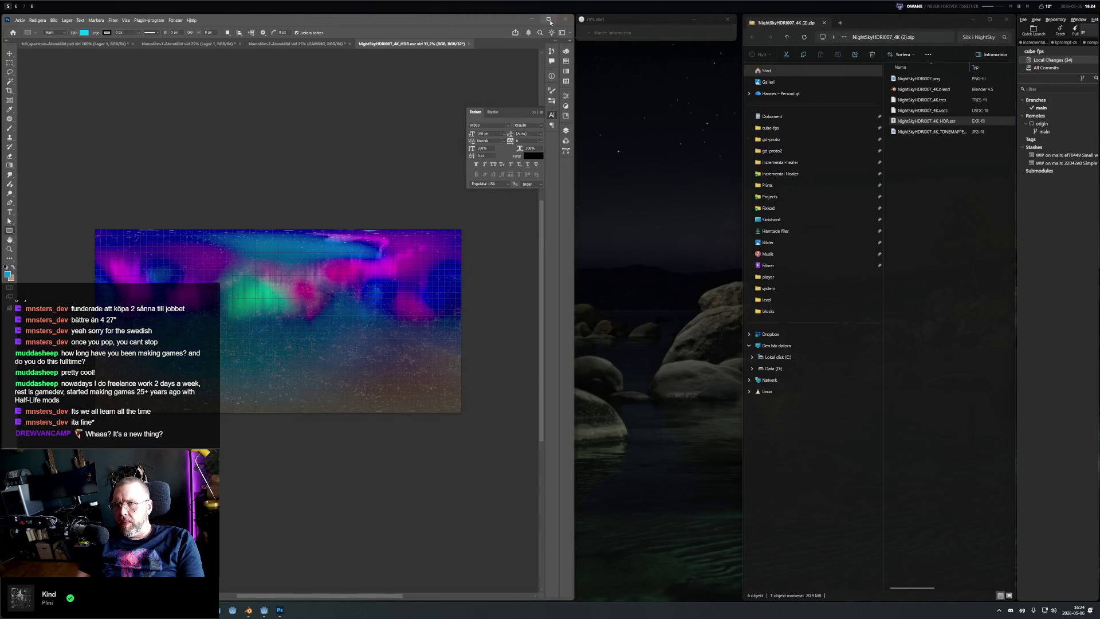
click(535, 20)
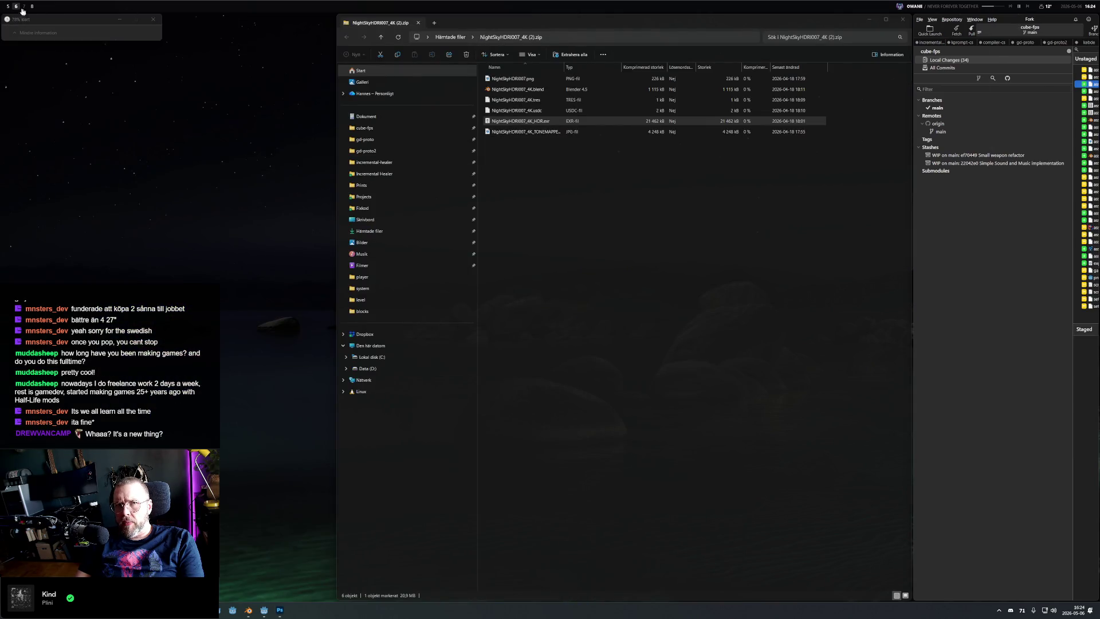
click(7, 6)
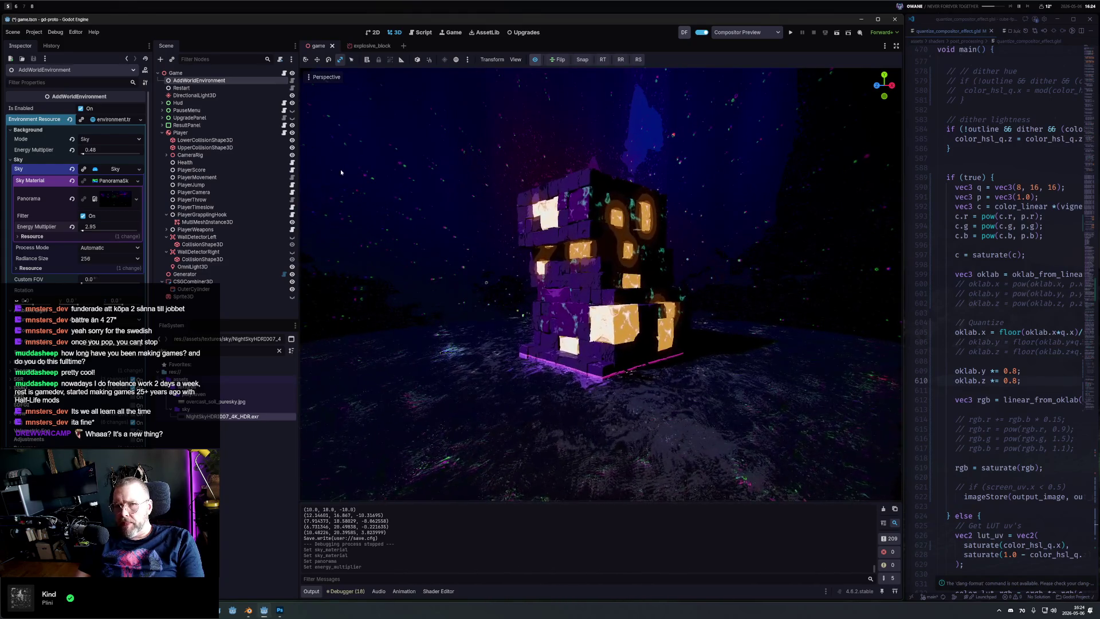
Step: Preview the 4096x2048 panorama and open NightSkyHDRI007_4K_HDR.exr's import settings, widening the shader code pane
click(117, 195)
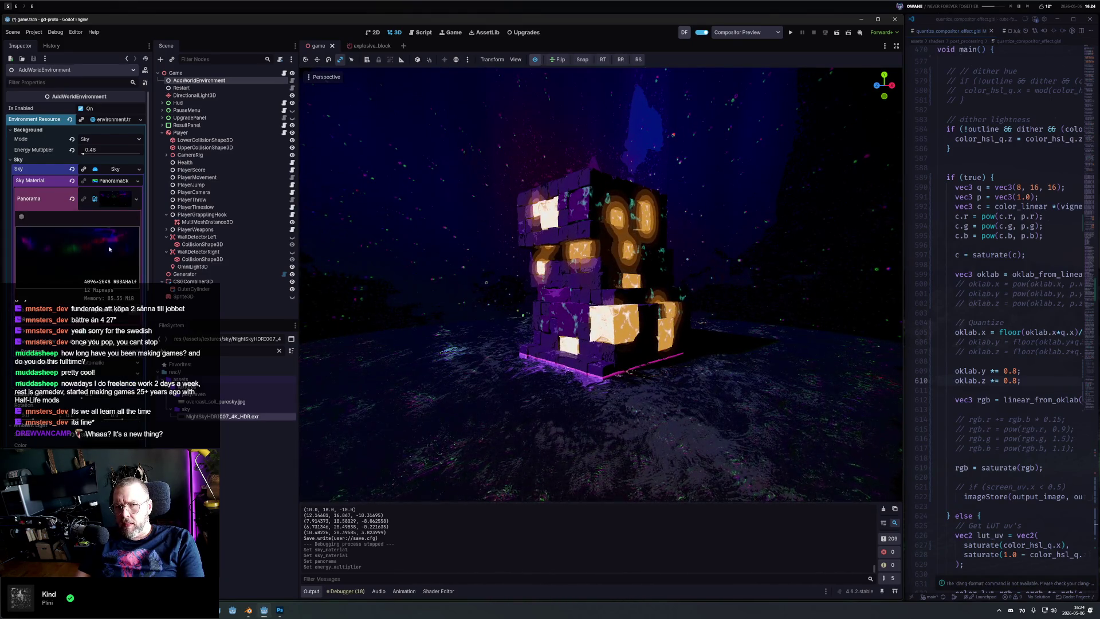
click(117, 198)
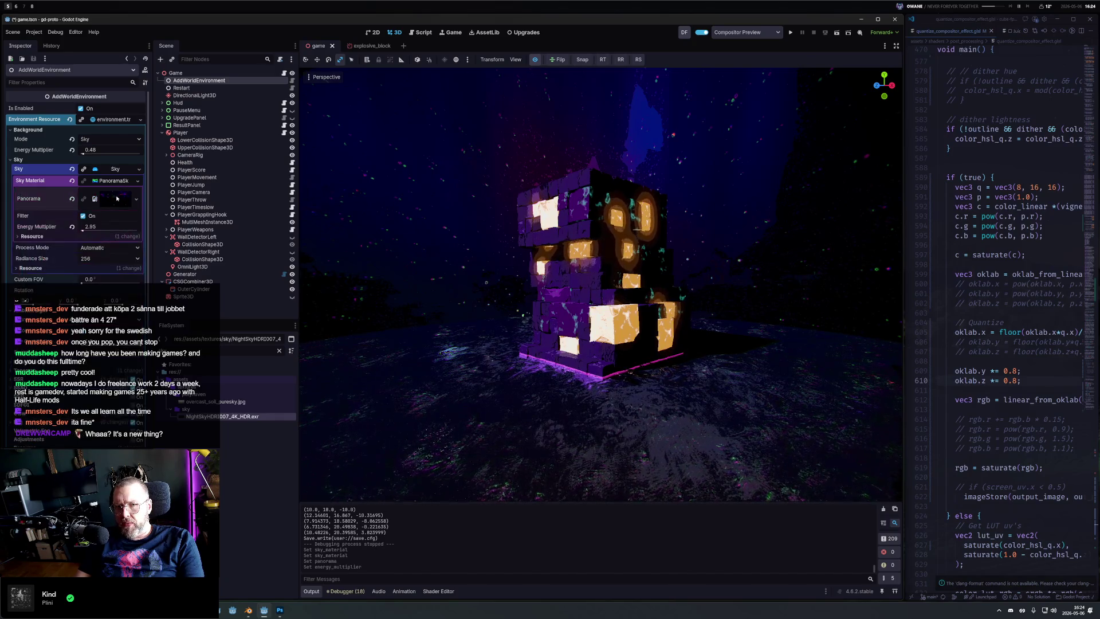
click(117, 198)
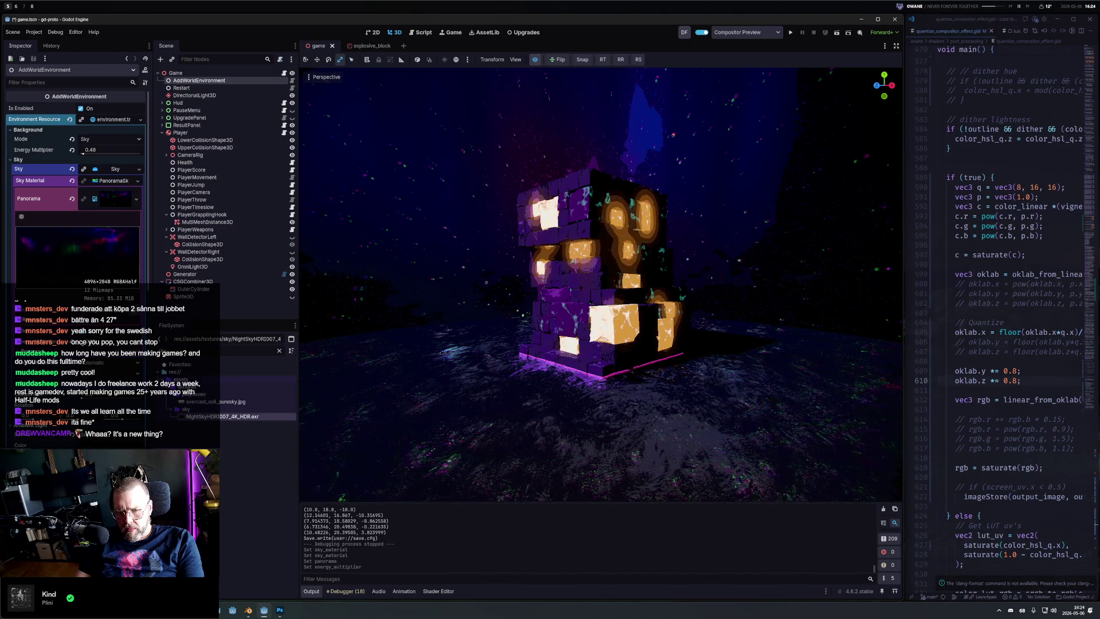
click(20, 312)
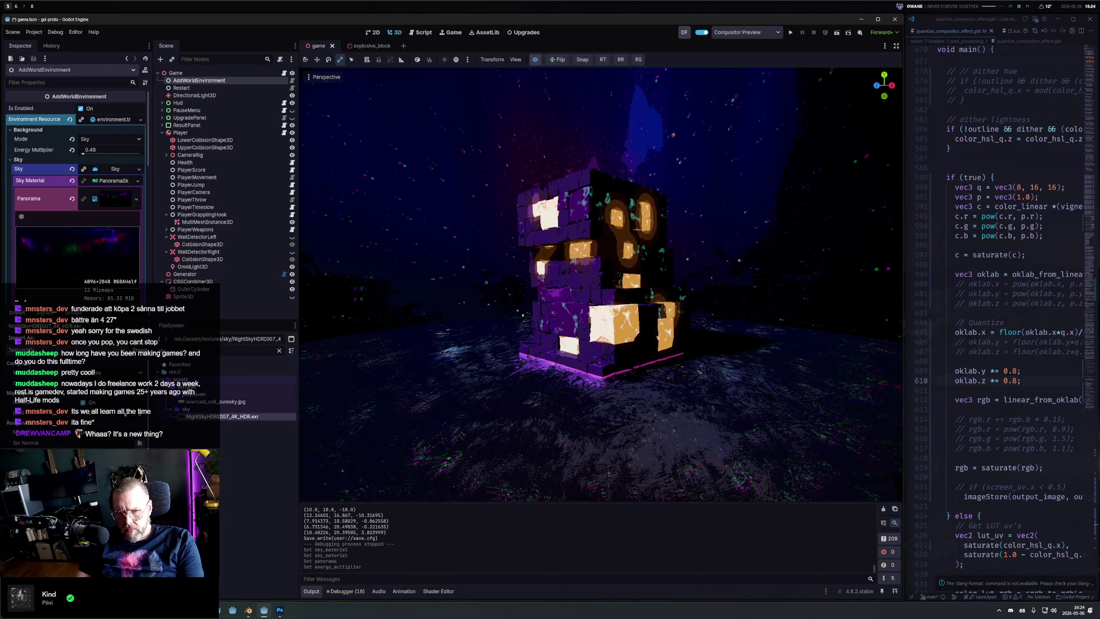
scroll(74, 389, down, 2)
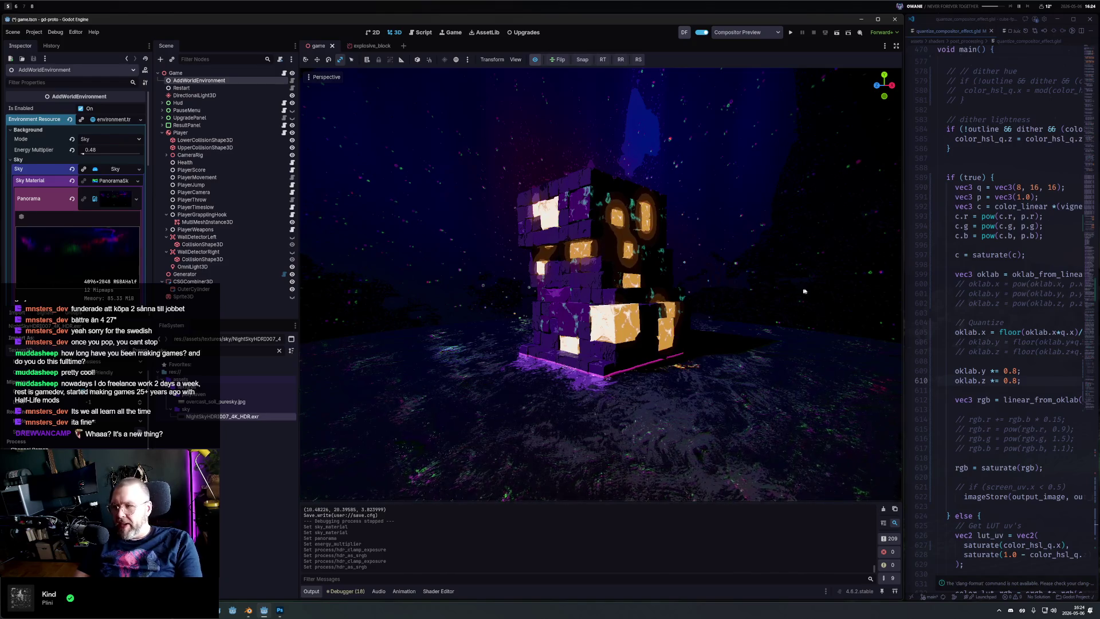
drag(903, 321, 789, 320)
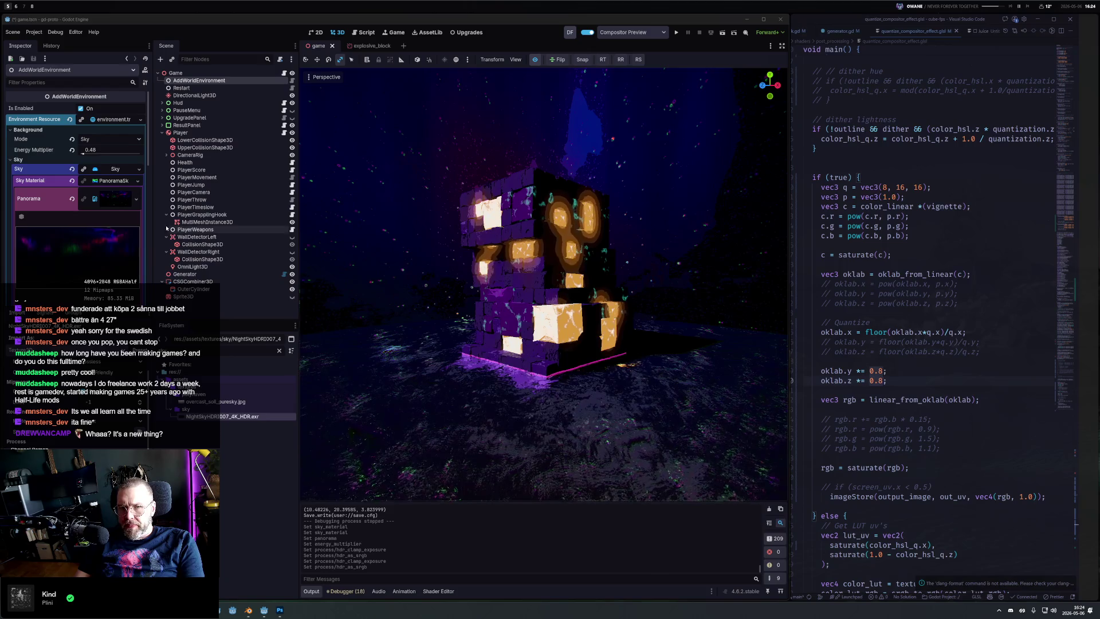
Step: Revert the sky Energy Multiplier from 2.95 to 1.0 and orbit to a corner of the block stack
click(109, 199)
click(72, 227)
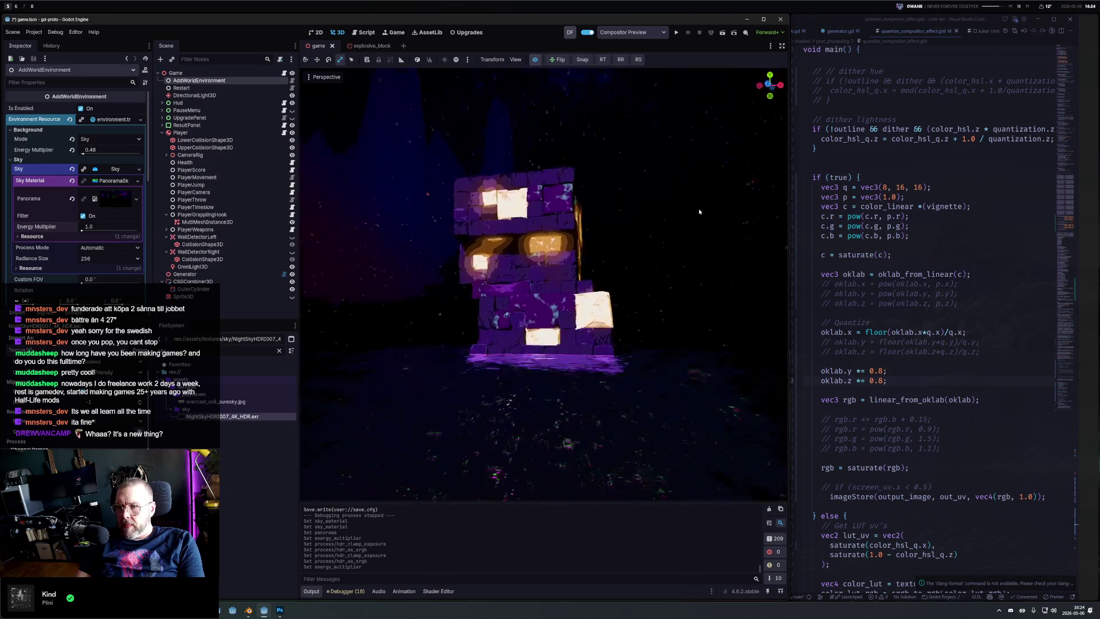
drag(761, 216, 605, 272)
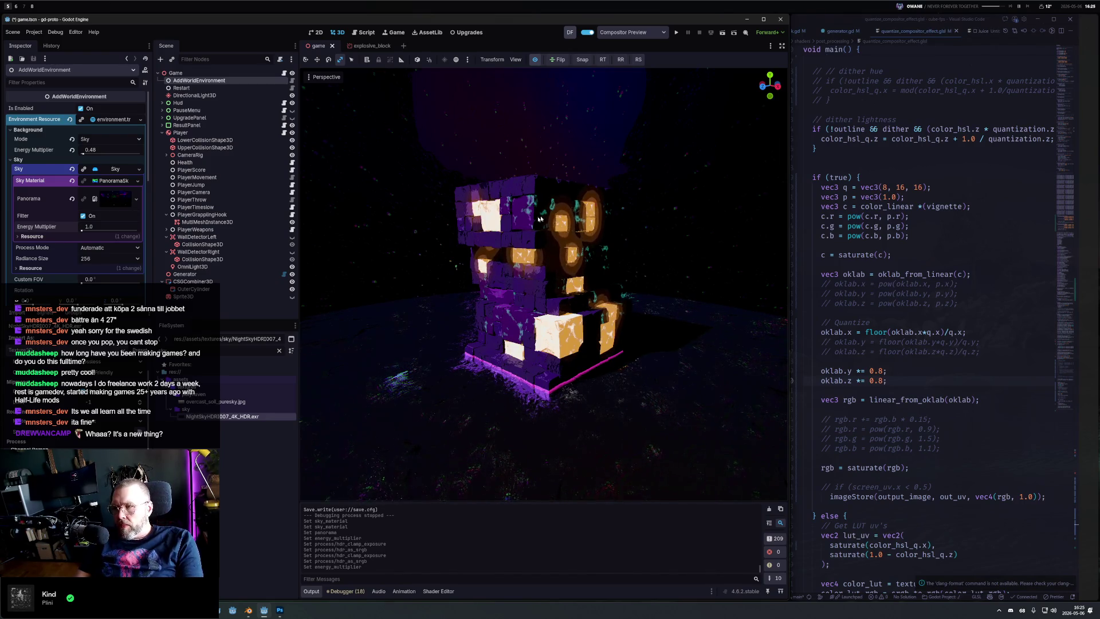
Step: Switch the shader's if (true) to false for comparison, undo it, and save the scene
click(850, 178)
double_click(838, 178)
text(false)
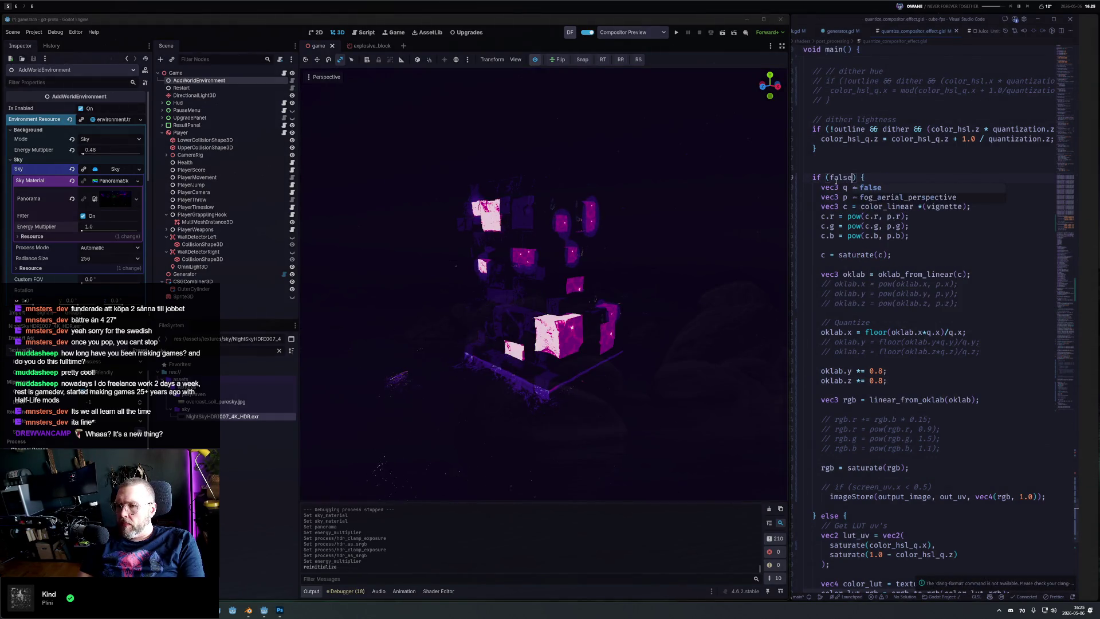
key(ctrl+z)
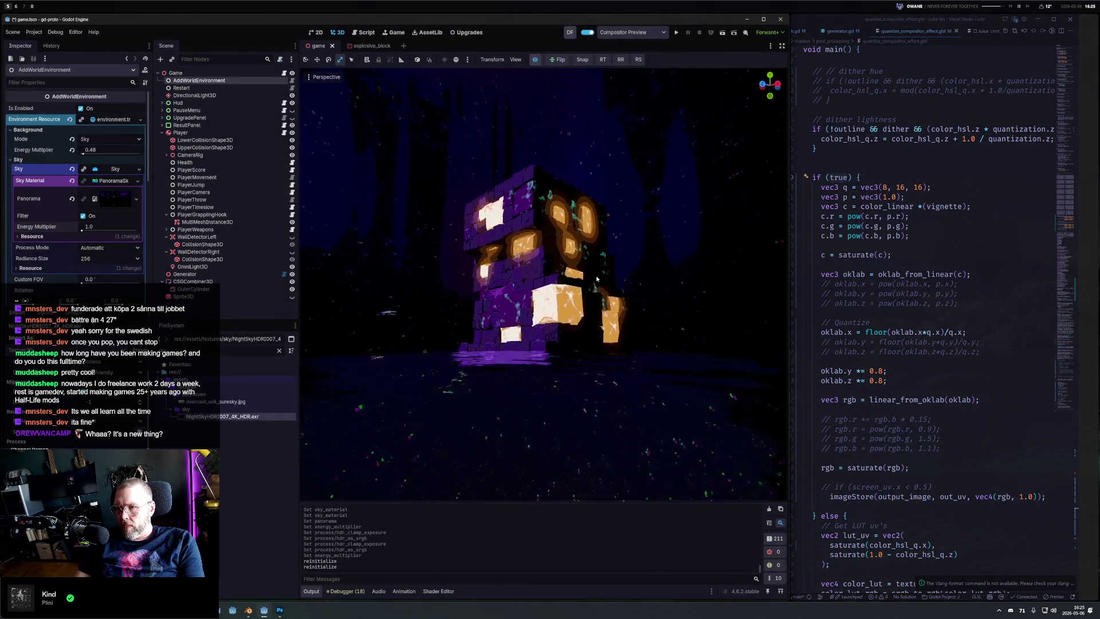
key(ctrl+s)
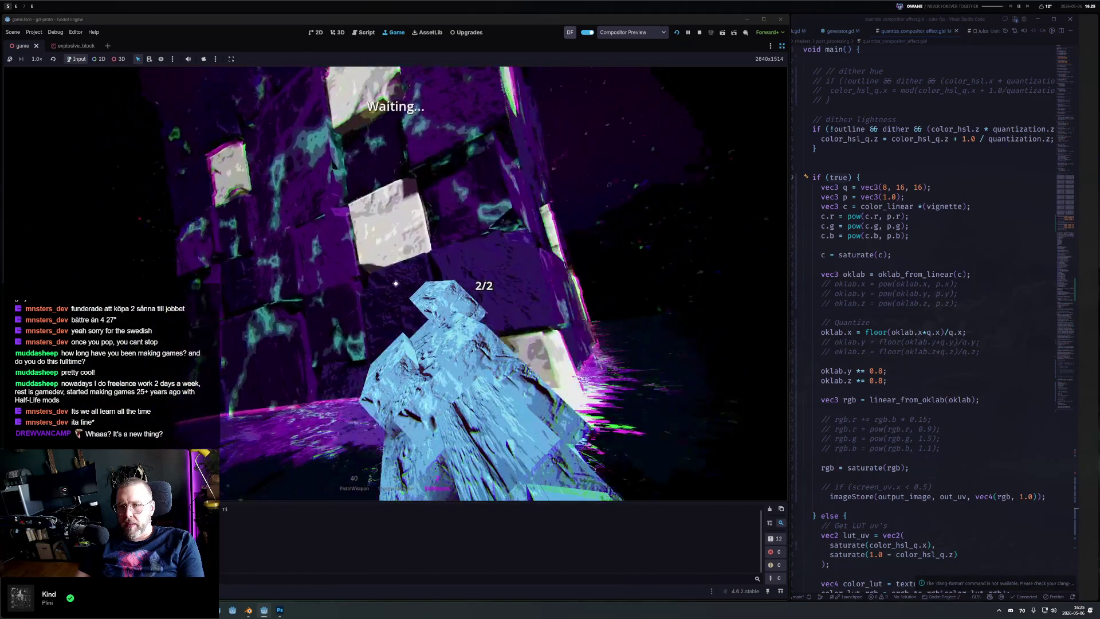
Step: Stop the running game and clear the FileSystem filter to show all files
key(Escape)
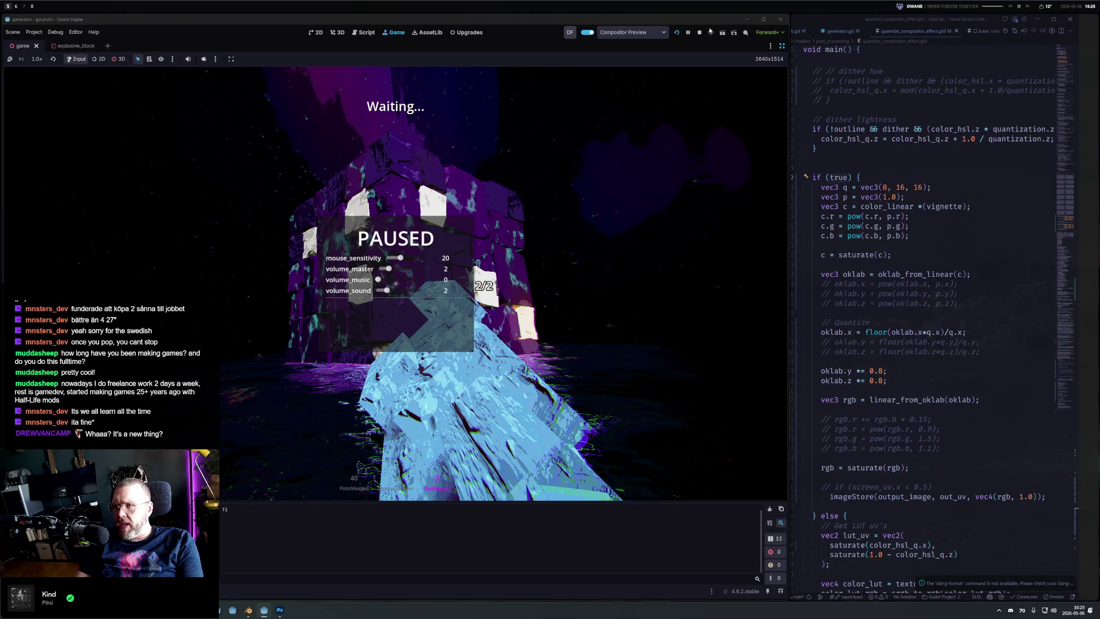
click(699, 32)
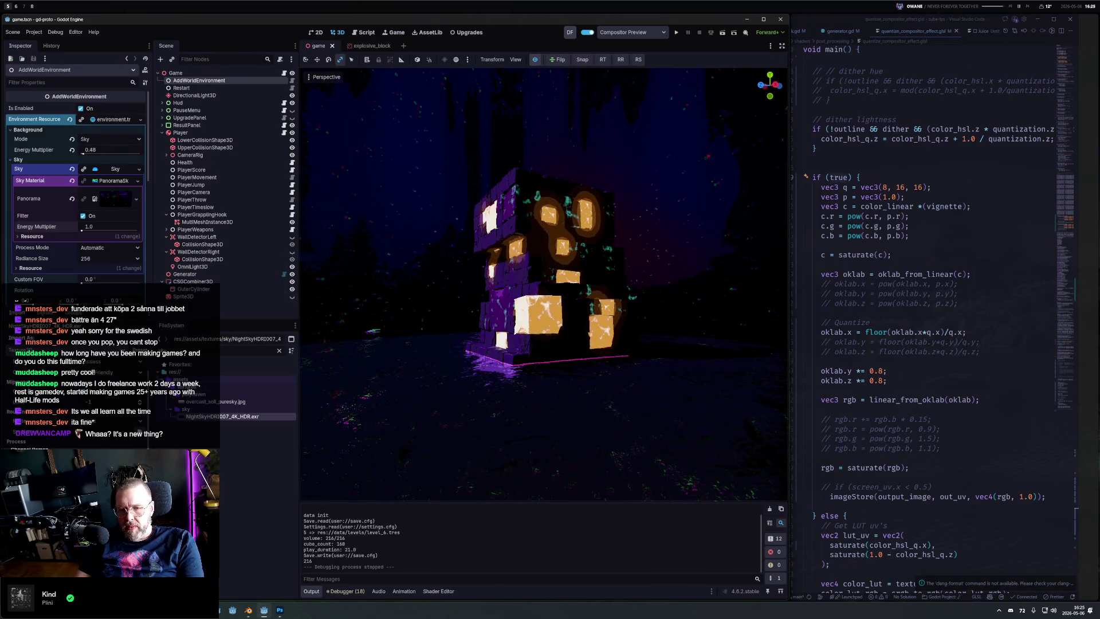
click(279, 352)
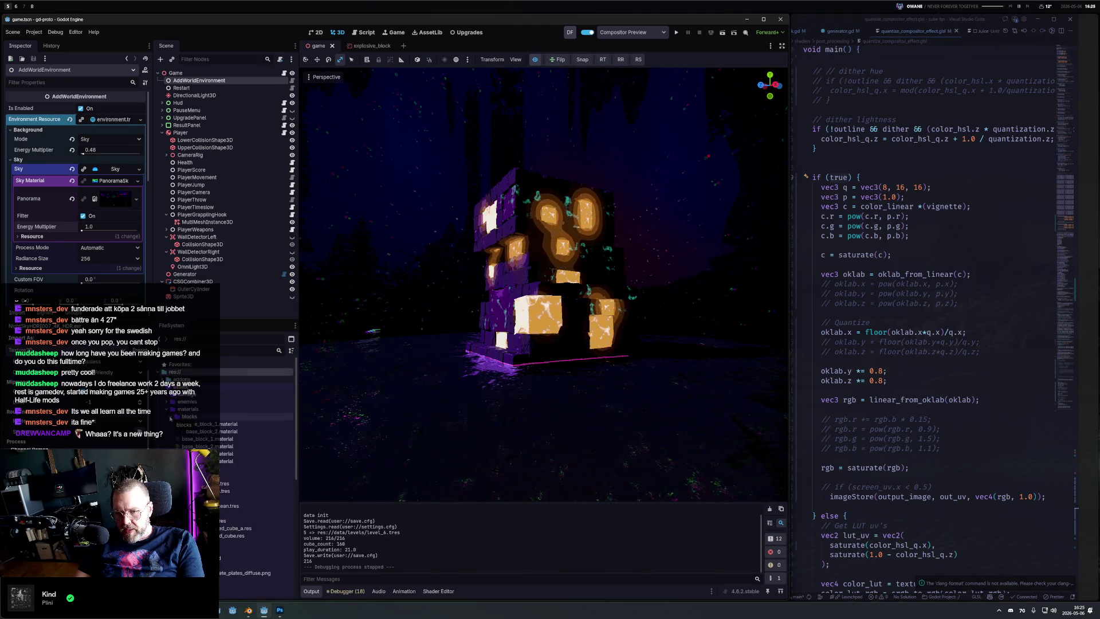
Step: Duplicate the block materials into new base_block_3.material and base_block_4.material files
click(264, 431)
key(ctrl+d)
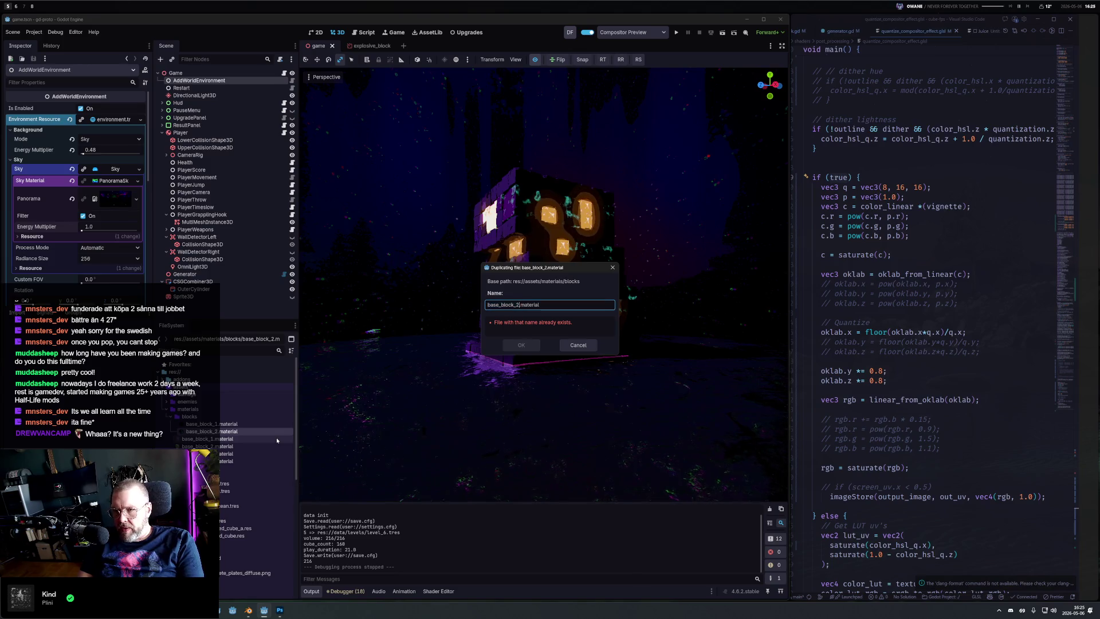
key(Return)
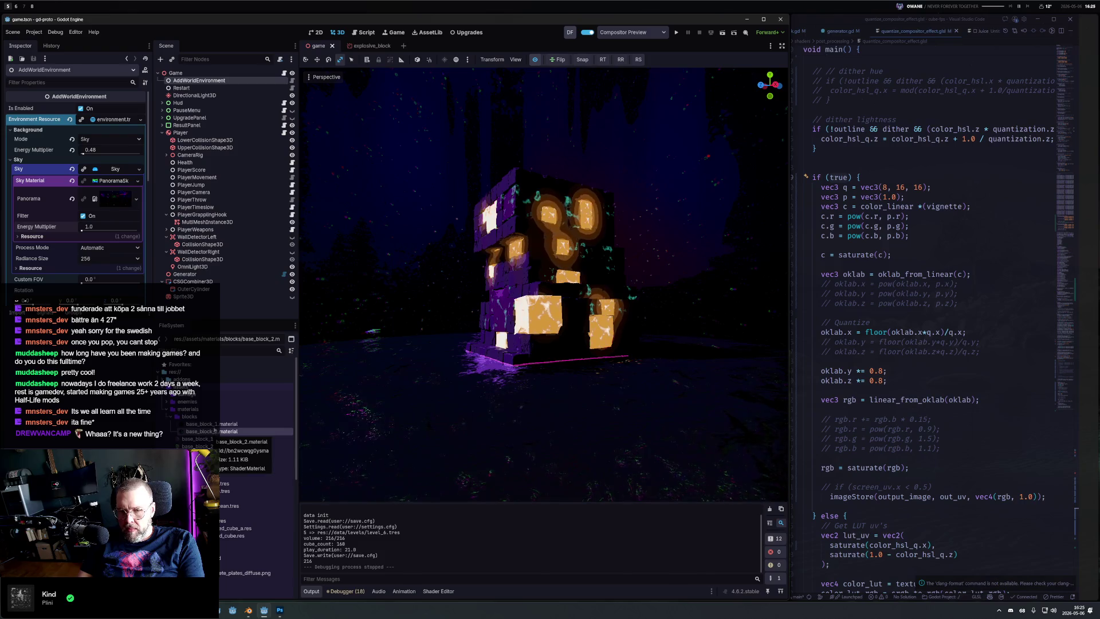
click(214, 426)
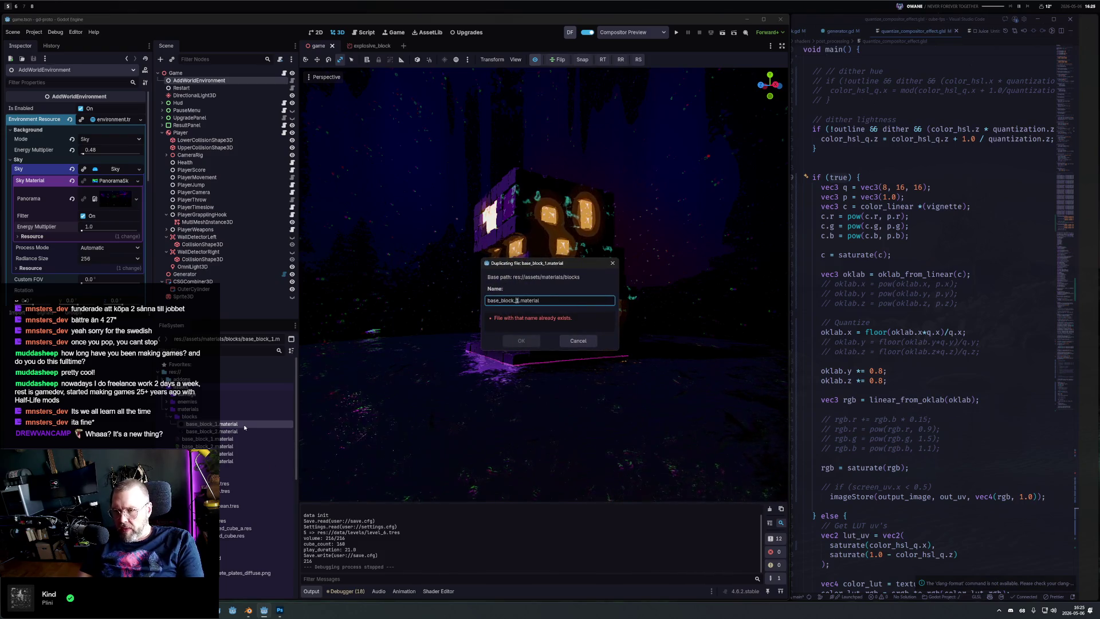
key(Return)
click(231, 438)
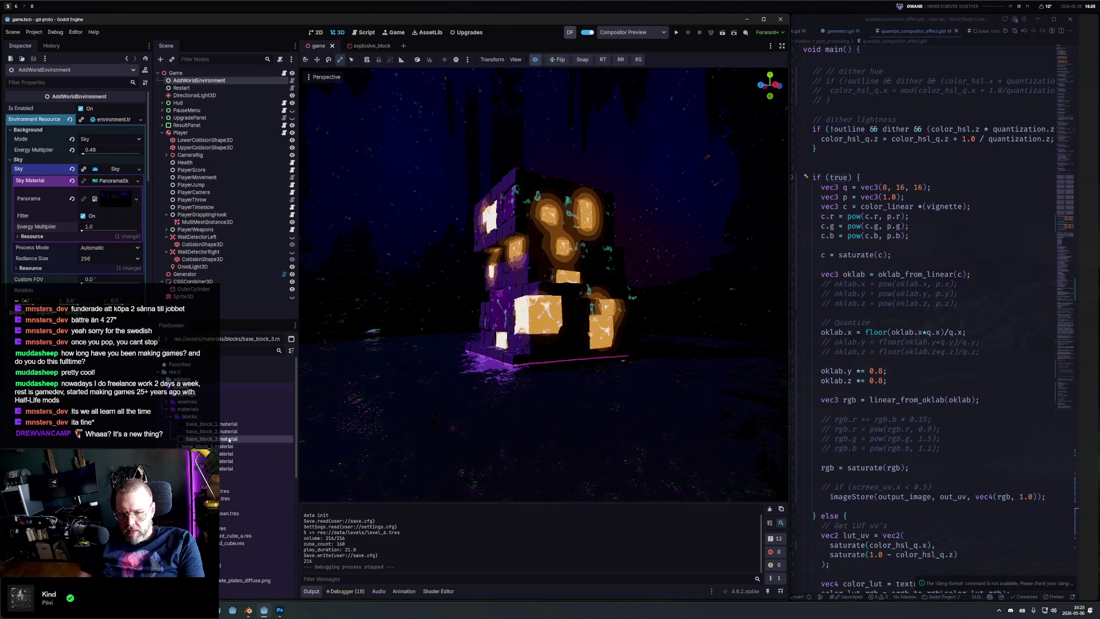
key(ctrl+d)
key(Delete)
text(4)
key(Return)
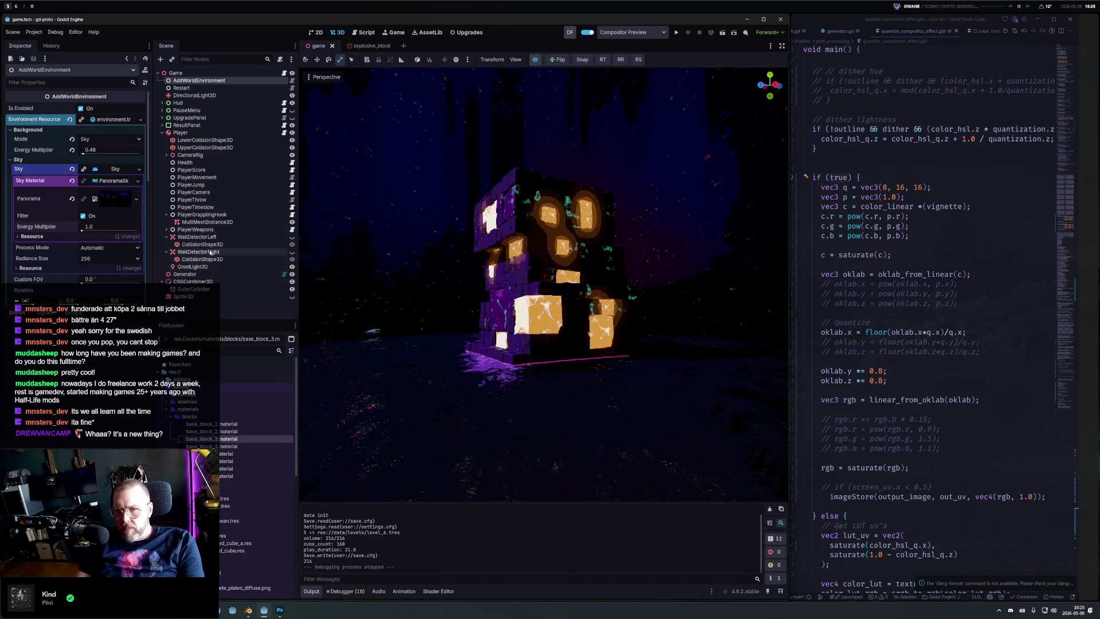
scroll(229, 430, down, 3)
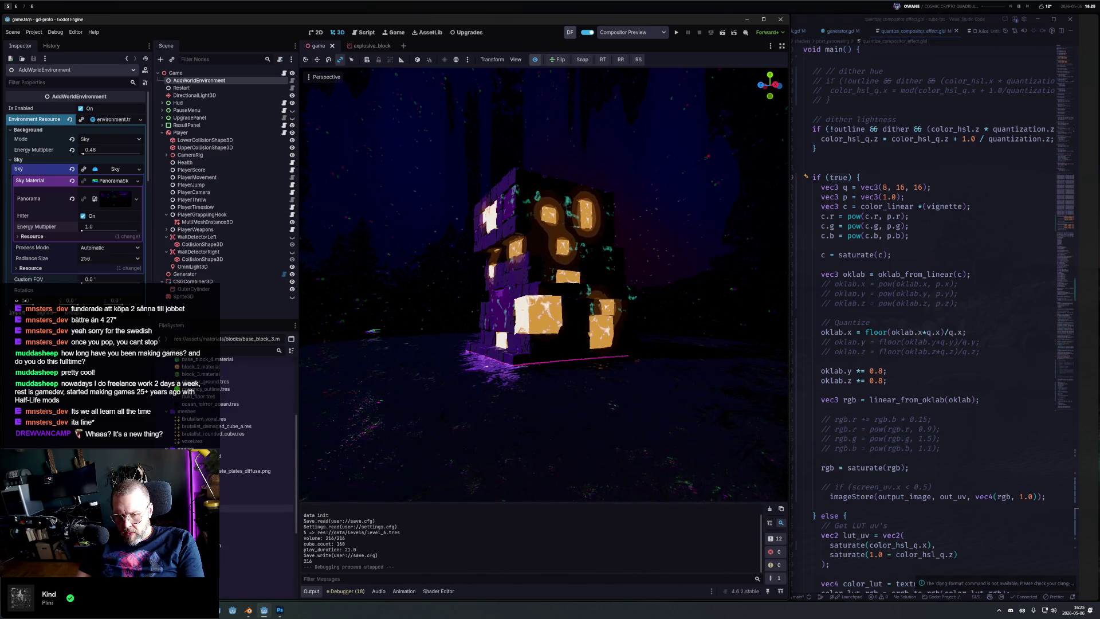
click(252, 522)
Step: Open base_block_3.tscn and set base_block_3.material as the cube's Material Override
double_click(252, 522)
double_click(252, 530)
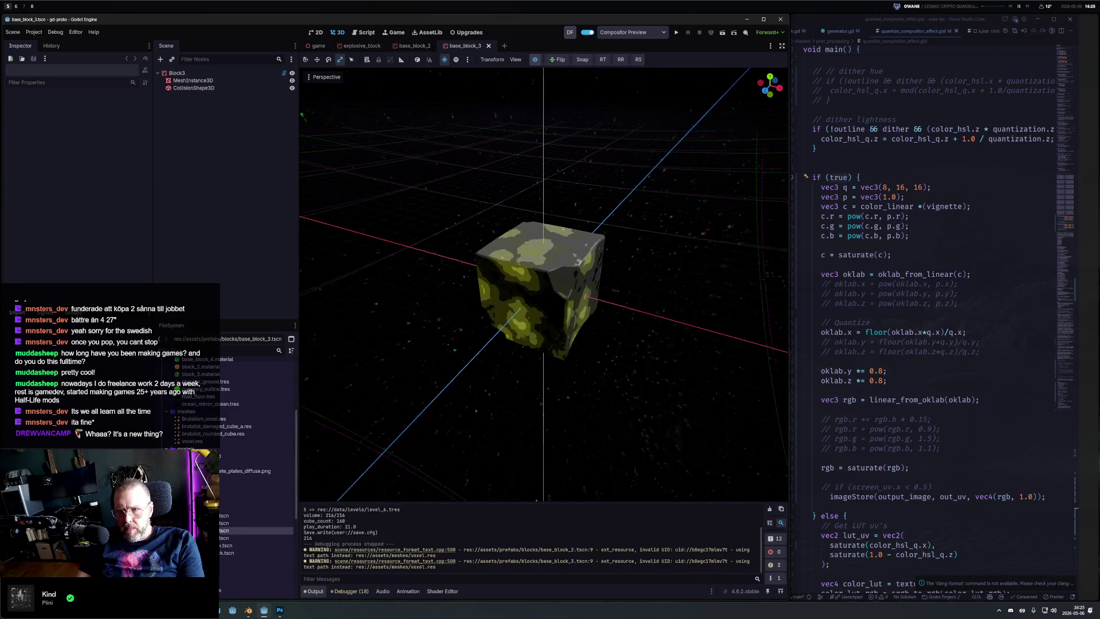
click(192, 81)
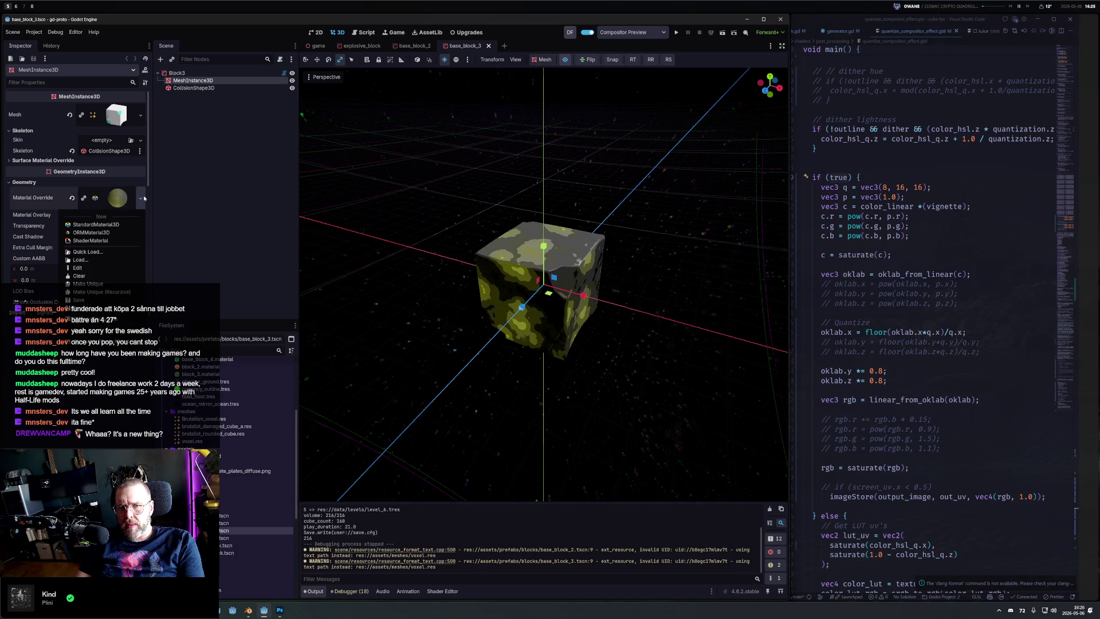
scroll(225, 440, up, 3)
drag(225, 440, 117, 198)
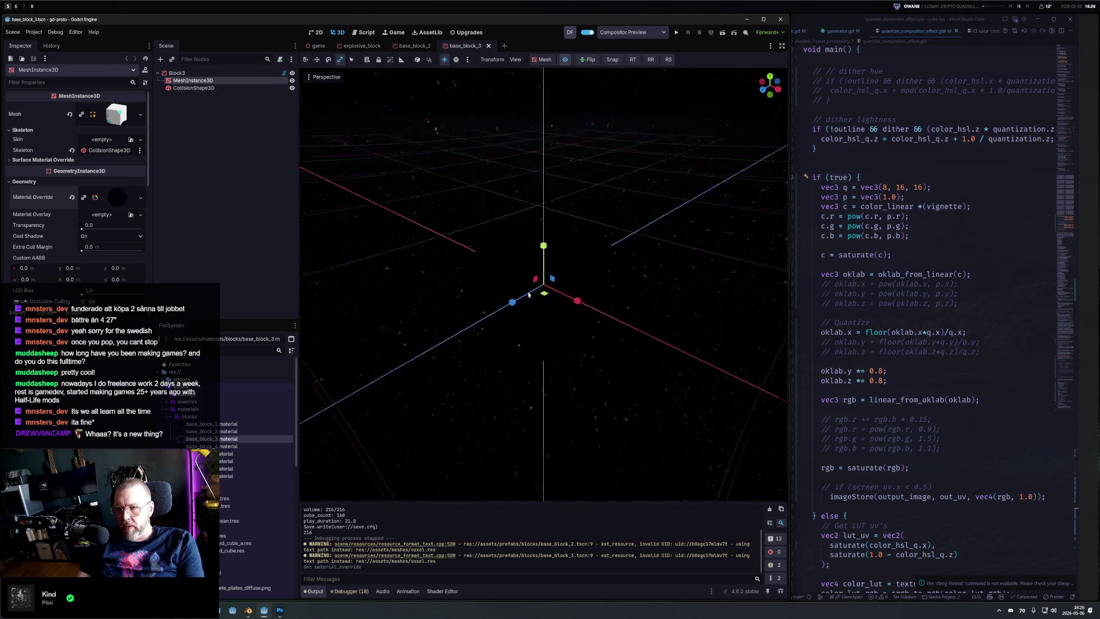
Step: Give the override material a purple Albedo colour and return to the game scene
click(564, 60)
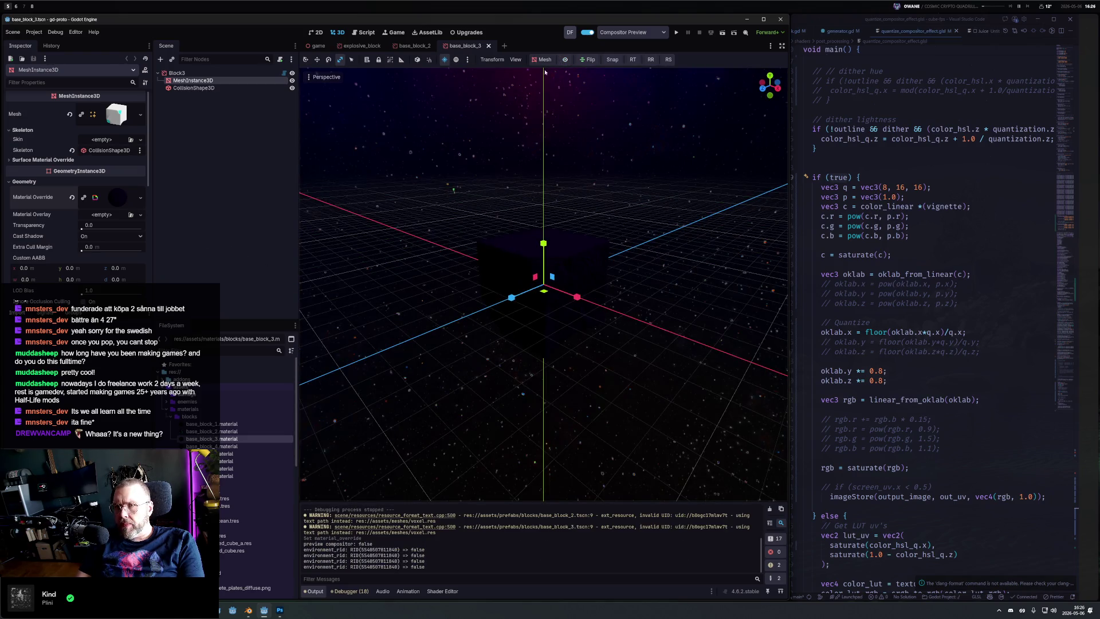
click(96, 195)
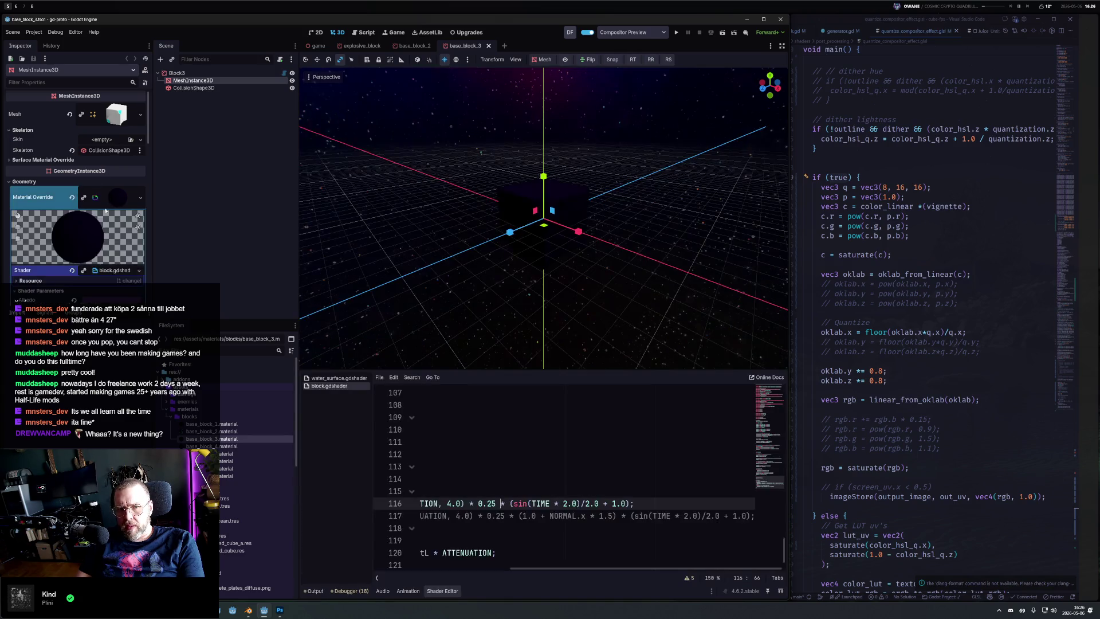
scroll(96, 246, down, 1)
click(118, 275)
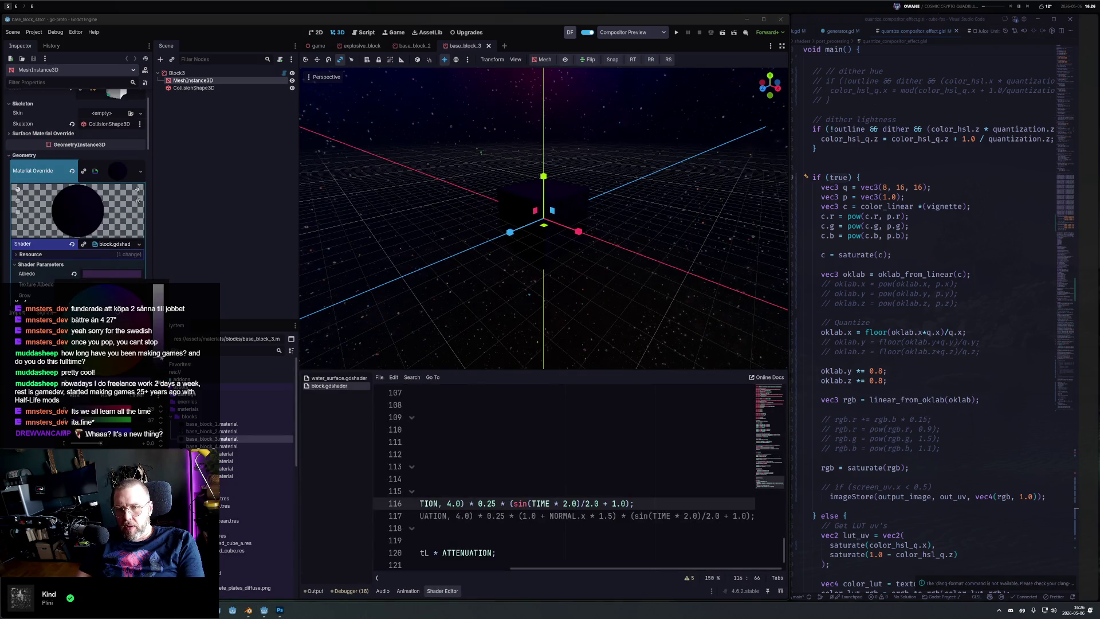
click(335, 170)
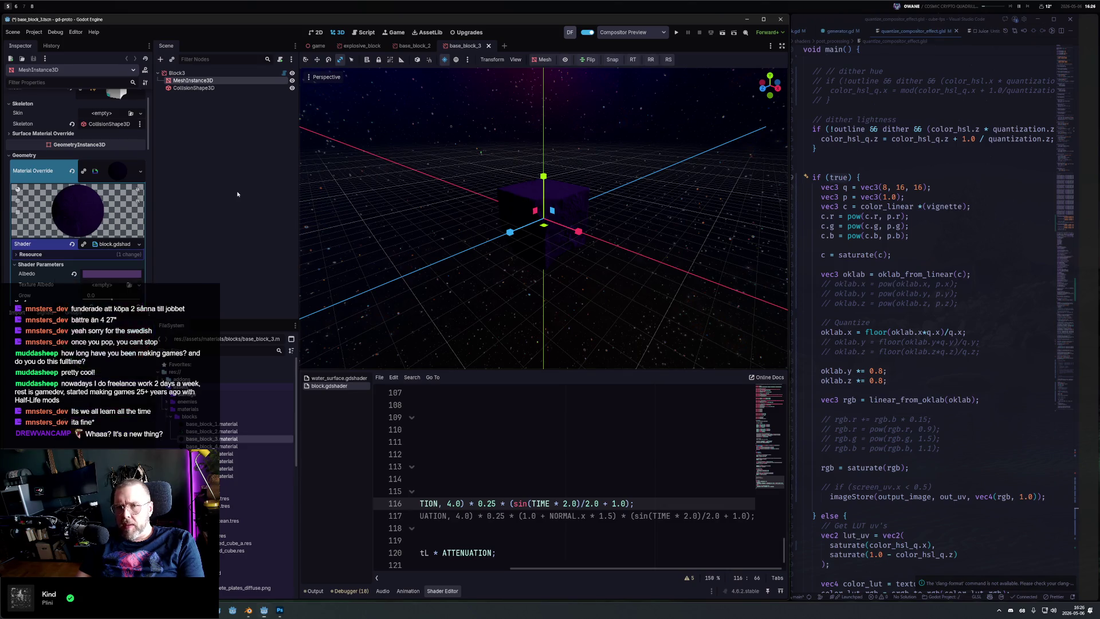
click(317, 46)
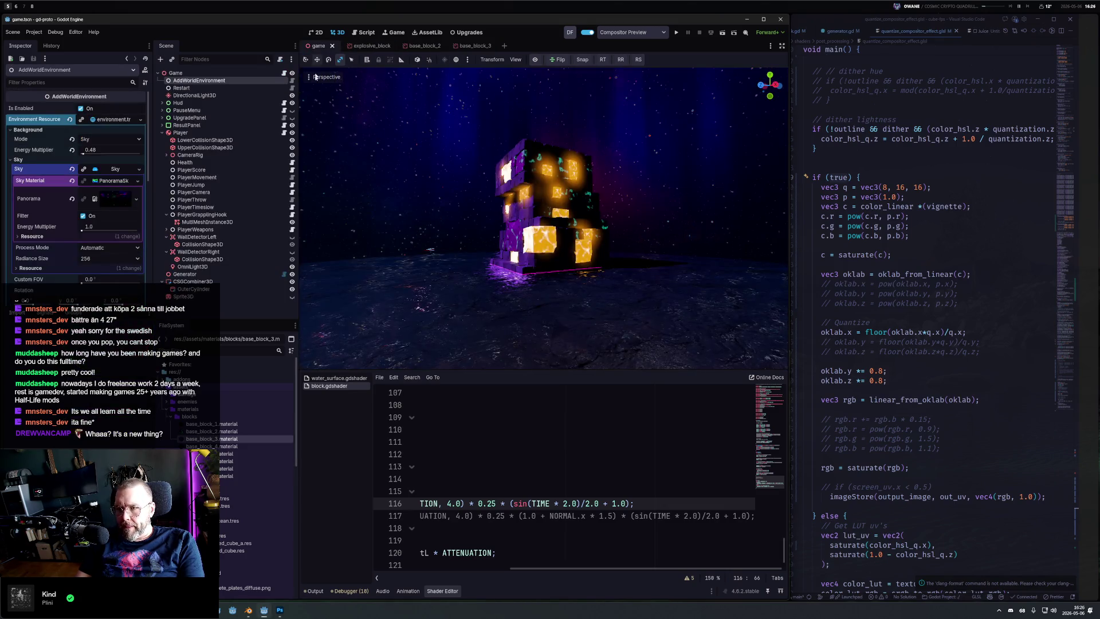
Step: Set base_block_4.material as the base_block_4 cube's override, save, then select Generator in the game scene
click(163, 446)
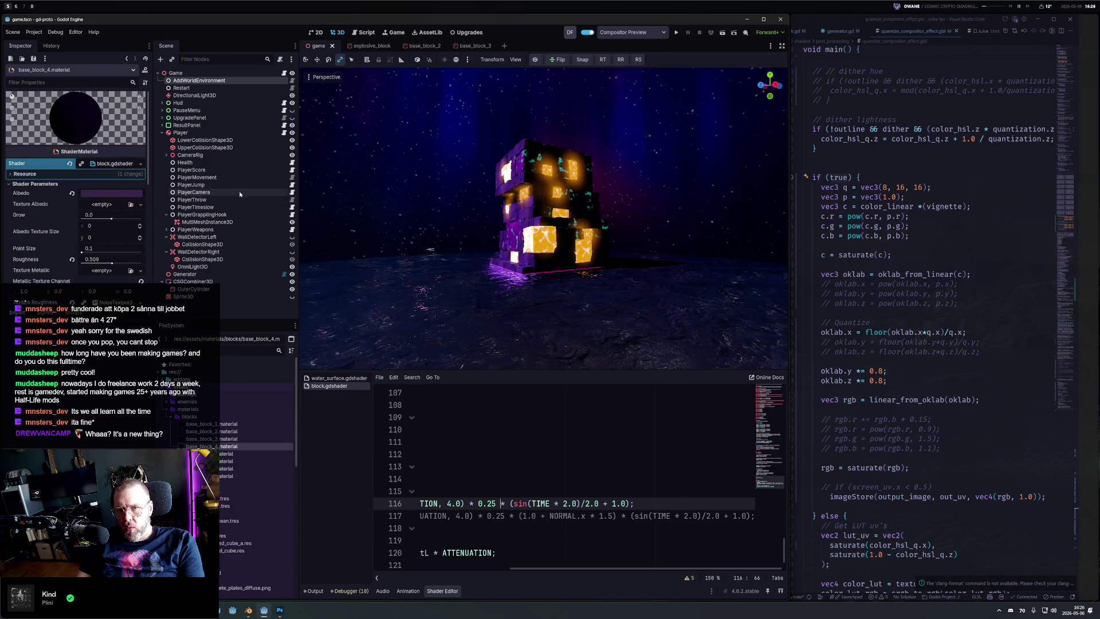
scroll(247, 536, down, 3)
click(240, 538)
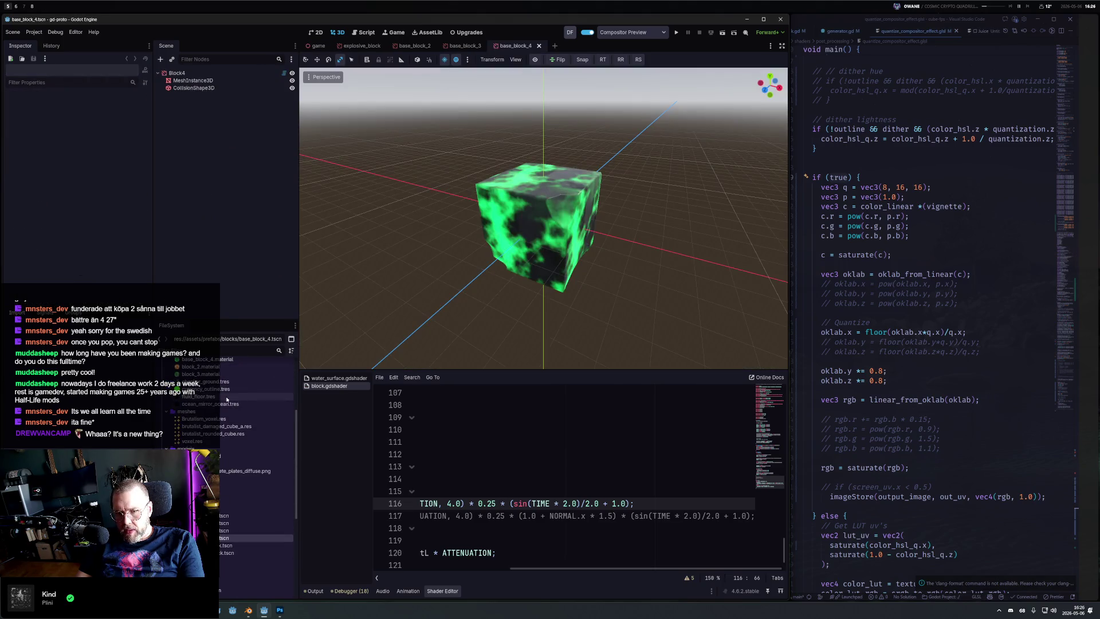
click(193, 81)
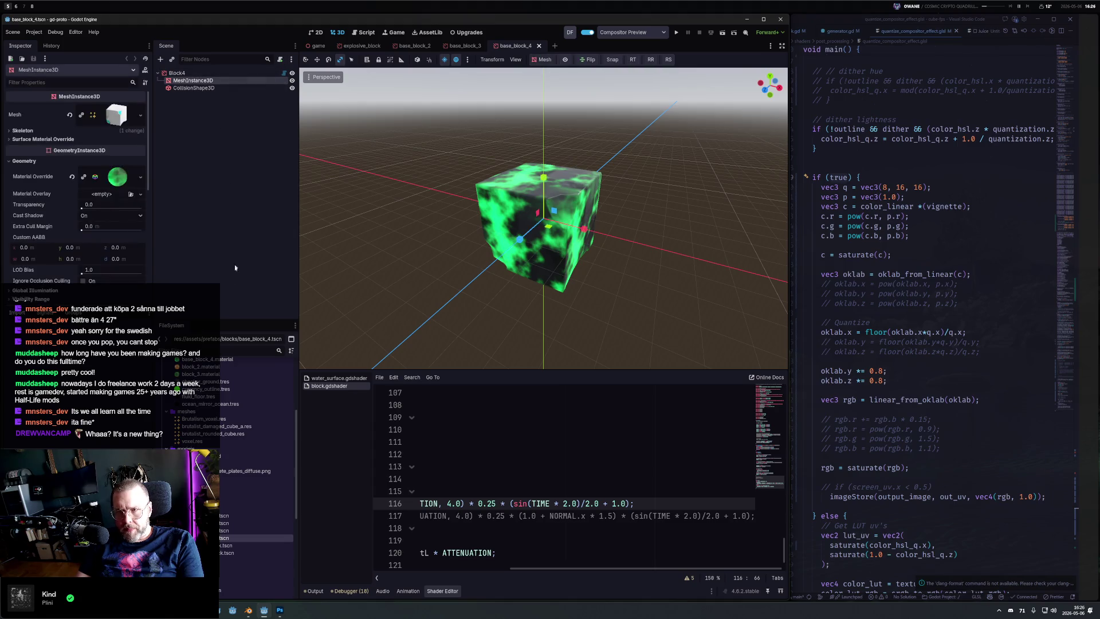
scroll(210, 389, up, 4)
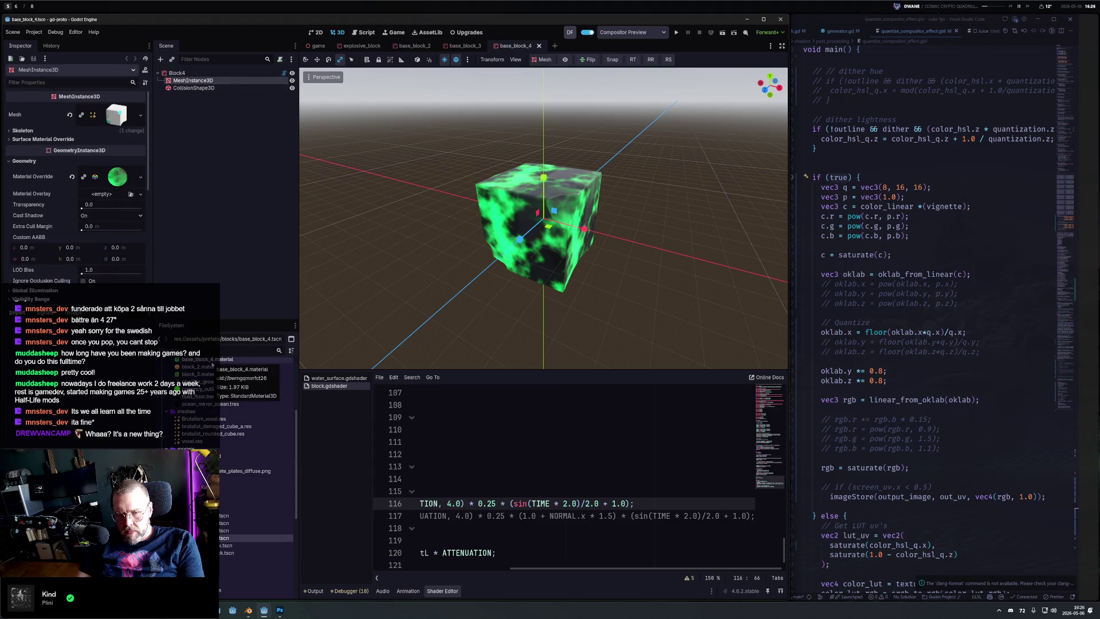
mouse_move(211, 417)
mouse_down()
mouse_move(189, 395)
mouse_move(118, 177)
mouse_up()
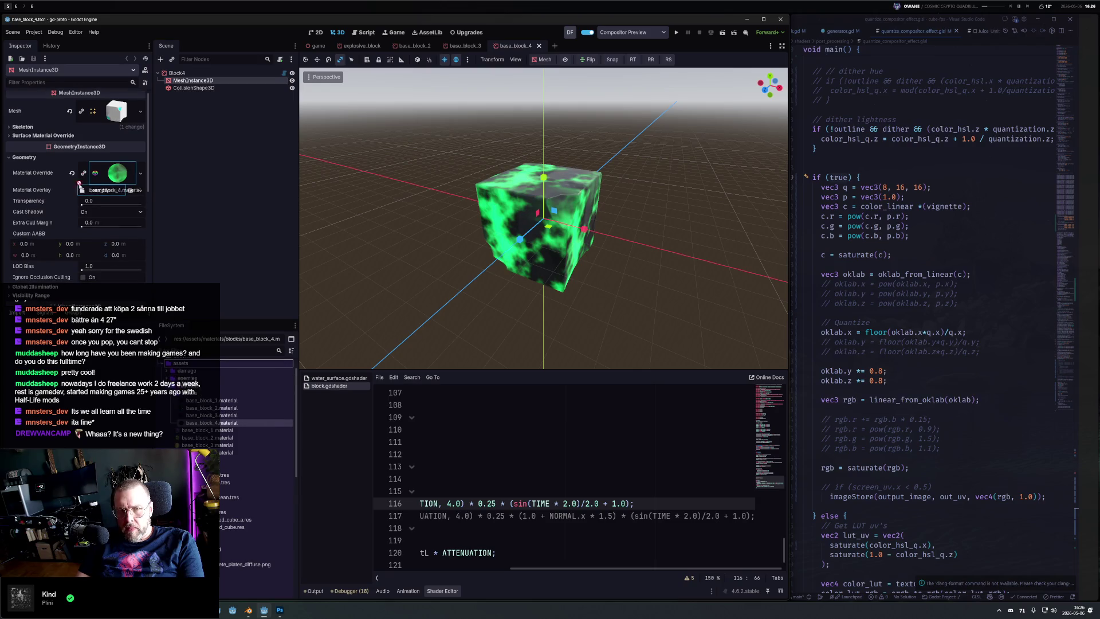
key(ctrl+s)
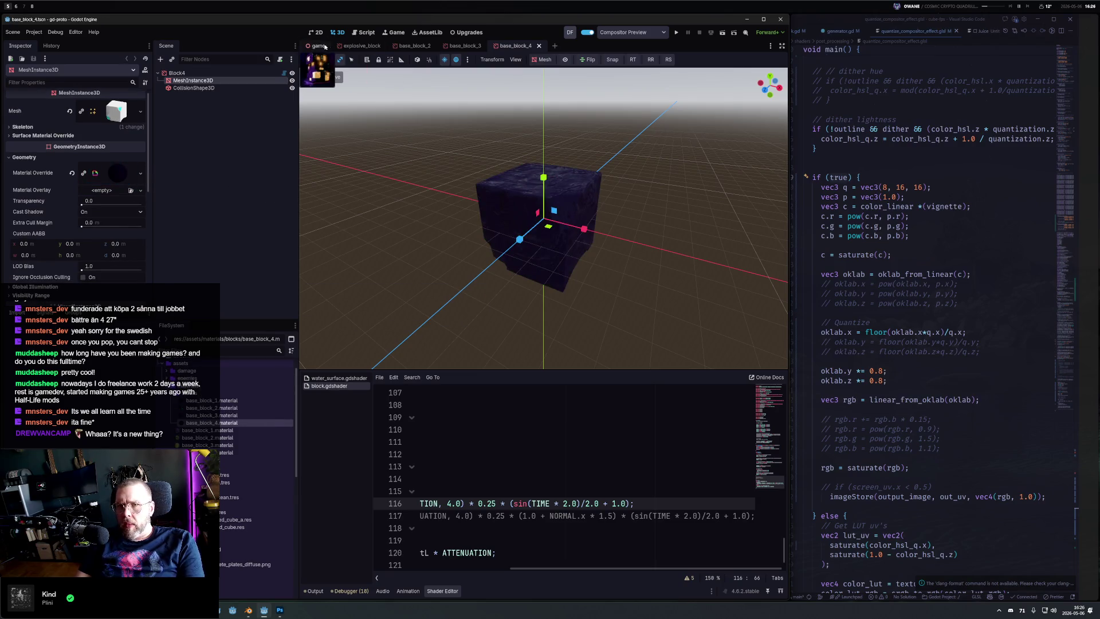
click(318, 46)
click(185, 274)
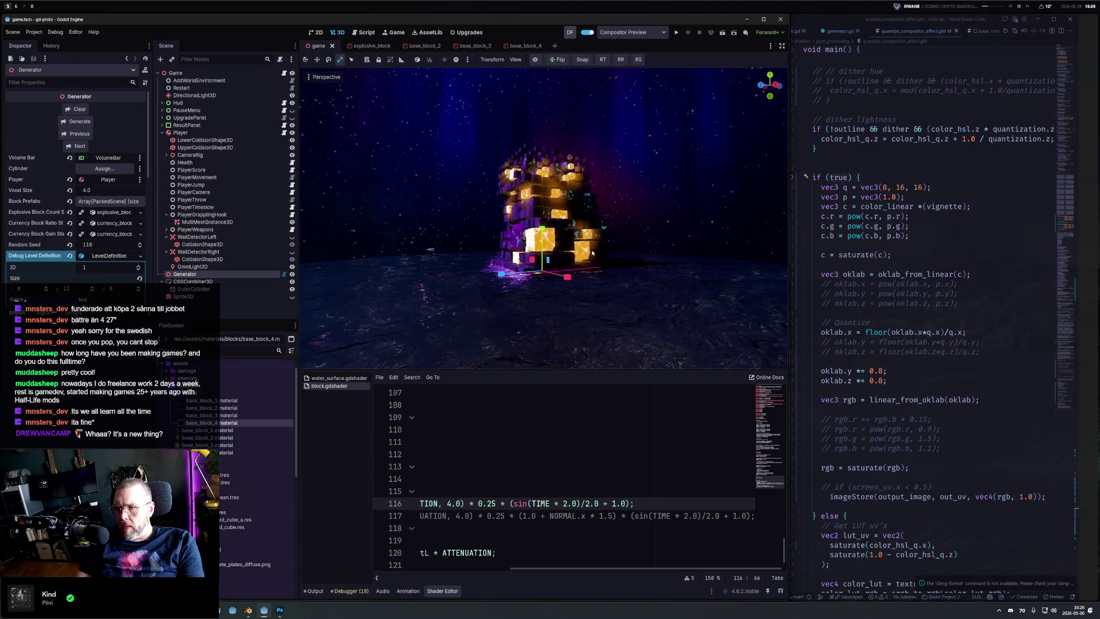
Step: Playtest the level past the upgrade screen, stop it, and turn Compositor Preview back on
mouse_move(740, 285)
mouse_down()
mouse_move(348, 244)
mouse_move(614, 251)
mouse_up()
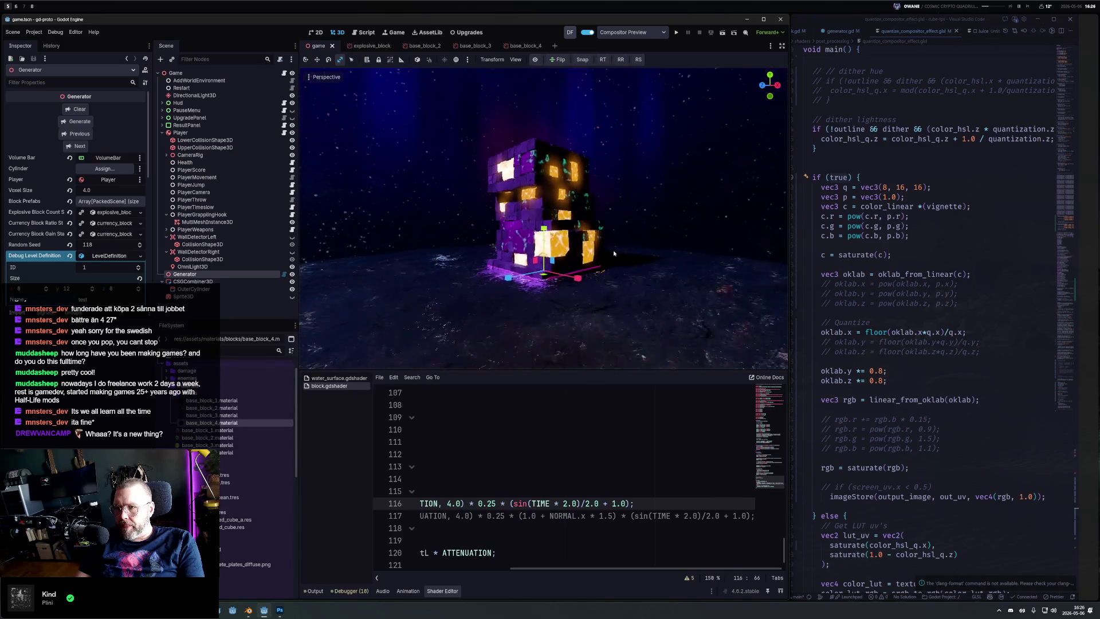
key(F5)
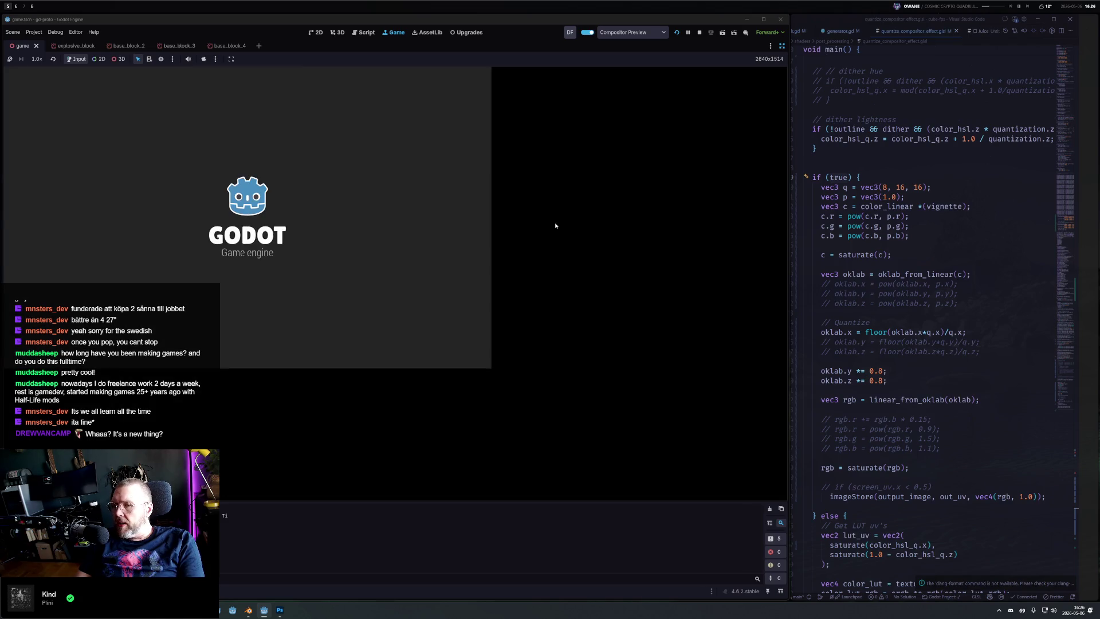
click(393, 488)
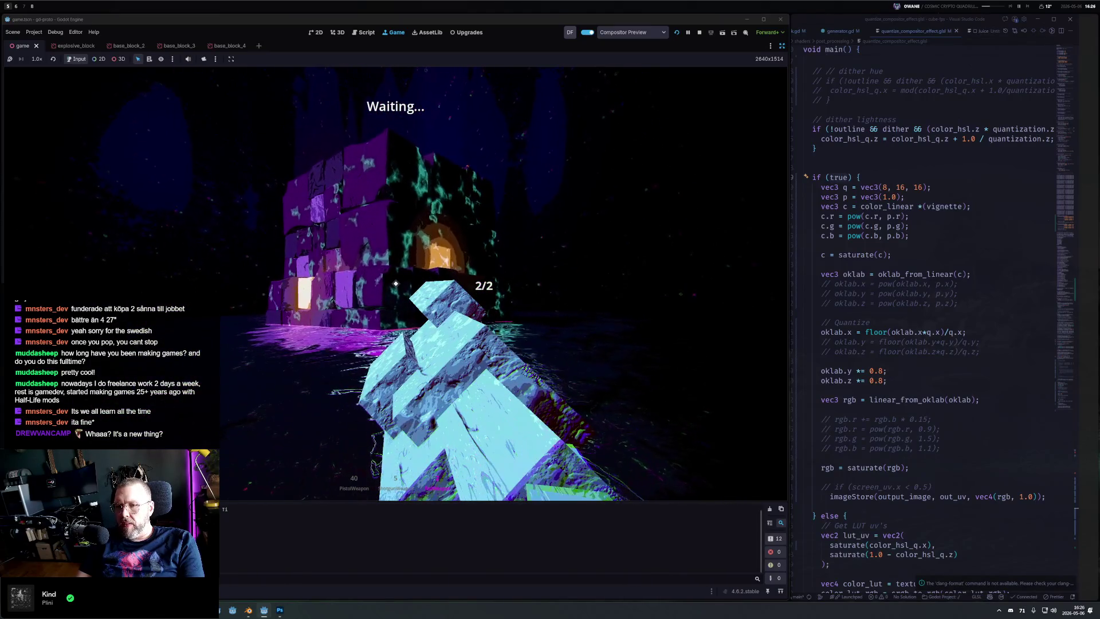
key(Escape)
click(700, 33)
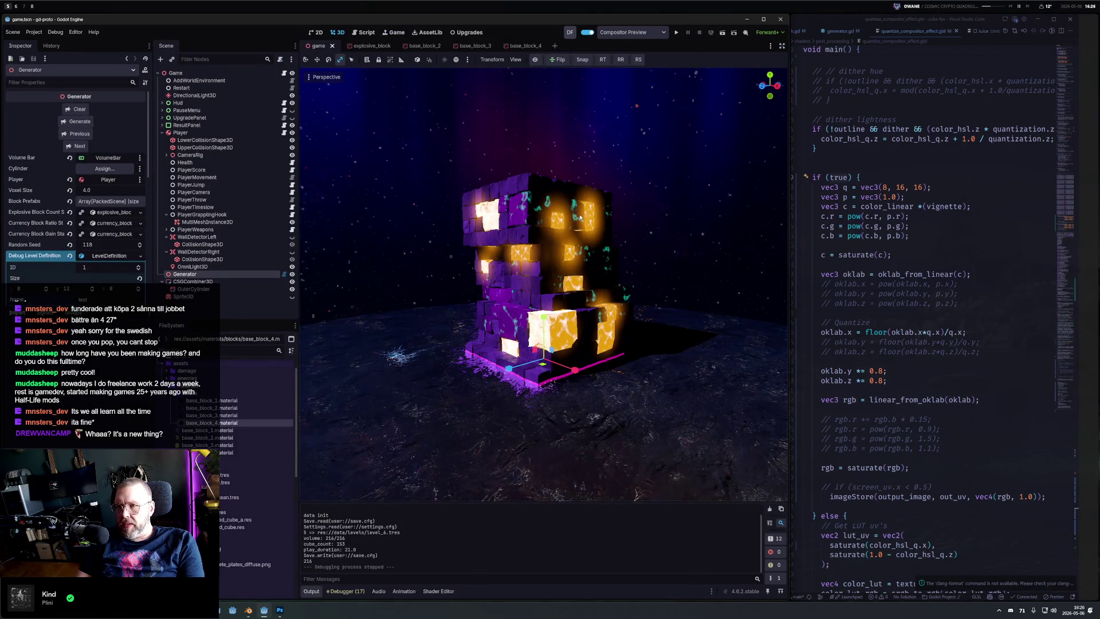
click(534, 59)
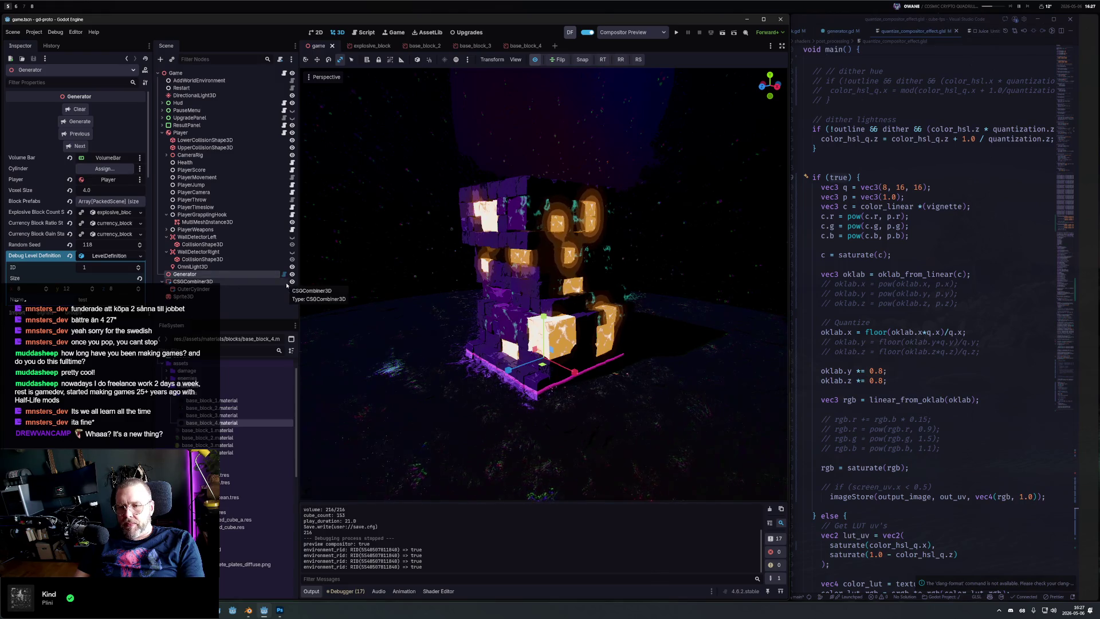
Step: Set the CSGCombiner3D water Surface Color to magenta, then open block.gdshader
click(189, 281)
scroll(90, 269, down, 3)
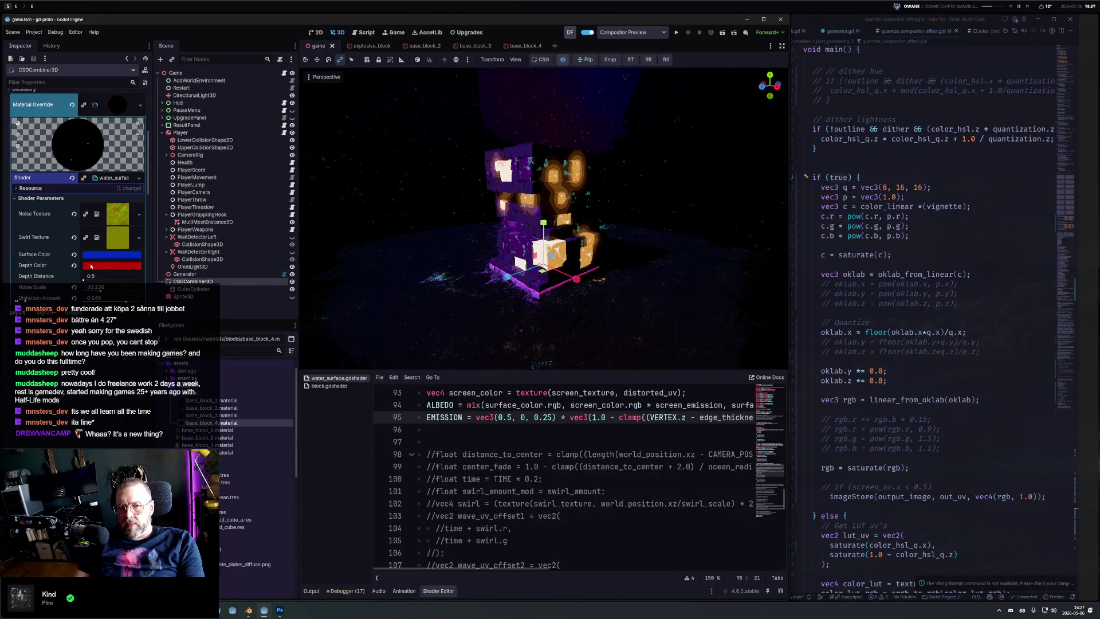
click(102, 258)
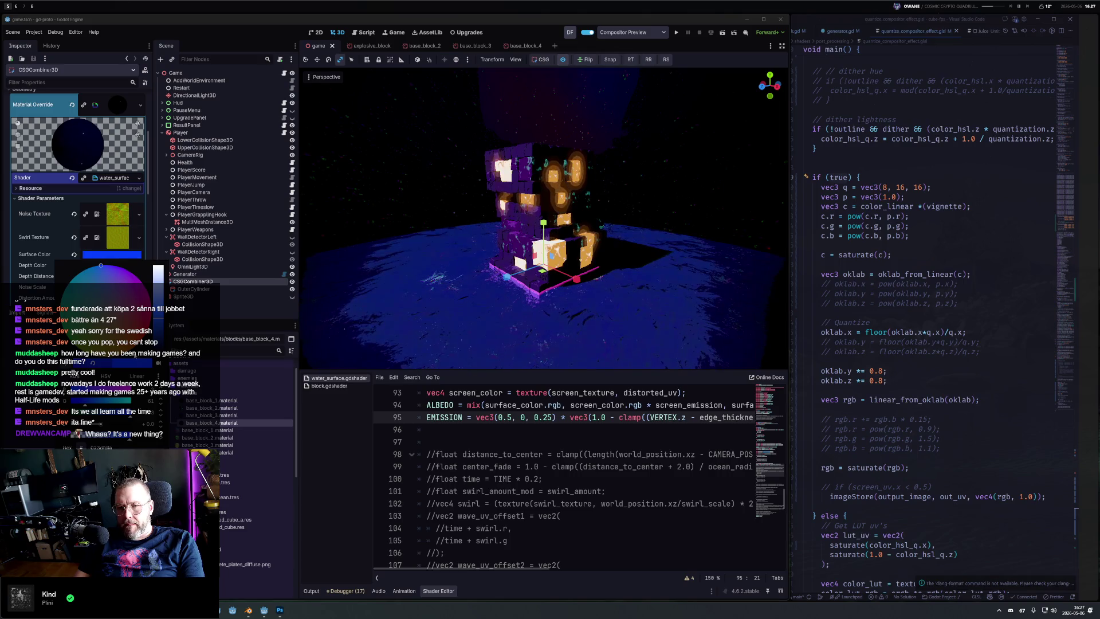
click(89, 269)
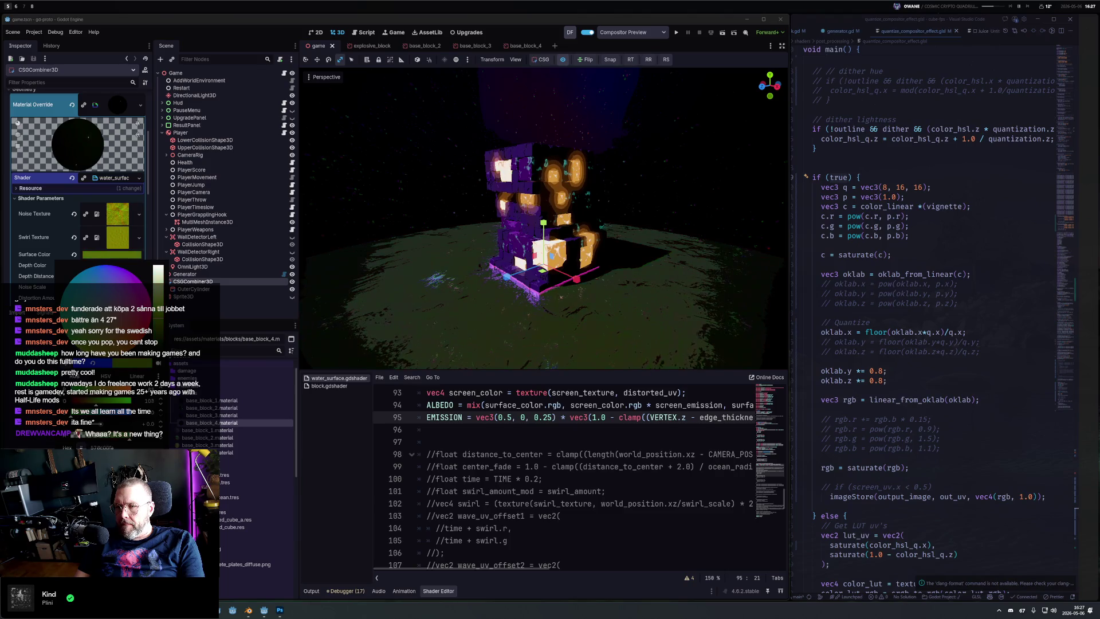
drag(132, 286, 208, 302)
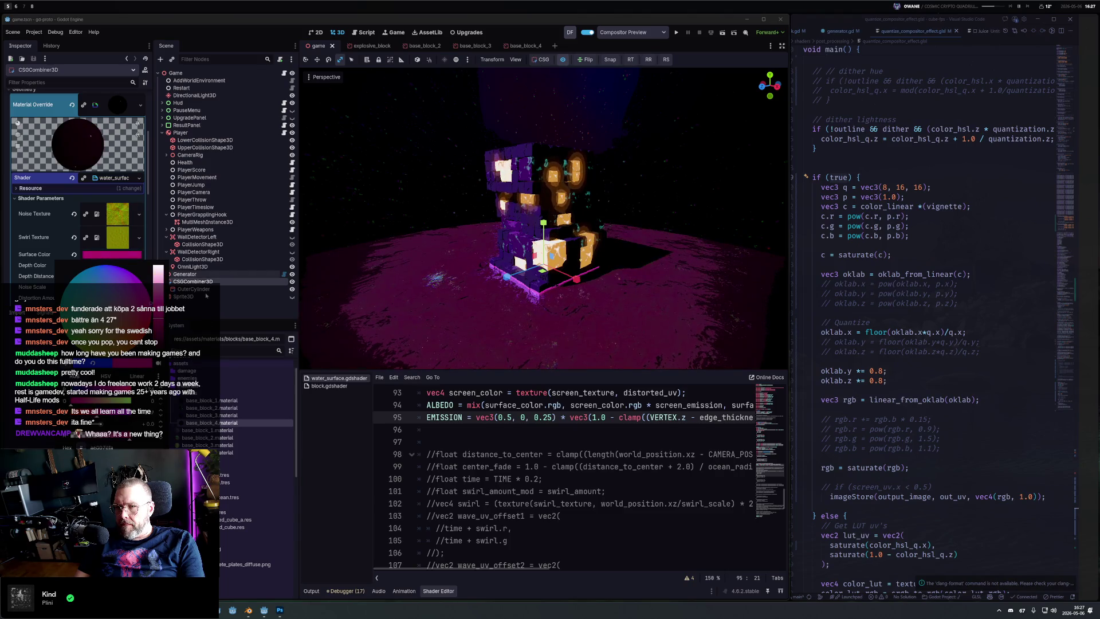
click(203, 277)
mouse_move(676, 226)
mouse_down()
mouse_move(707, 219)
mouse_move(433, 348)
mouse_up()
click(330, 385)
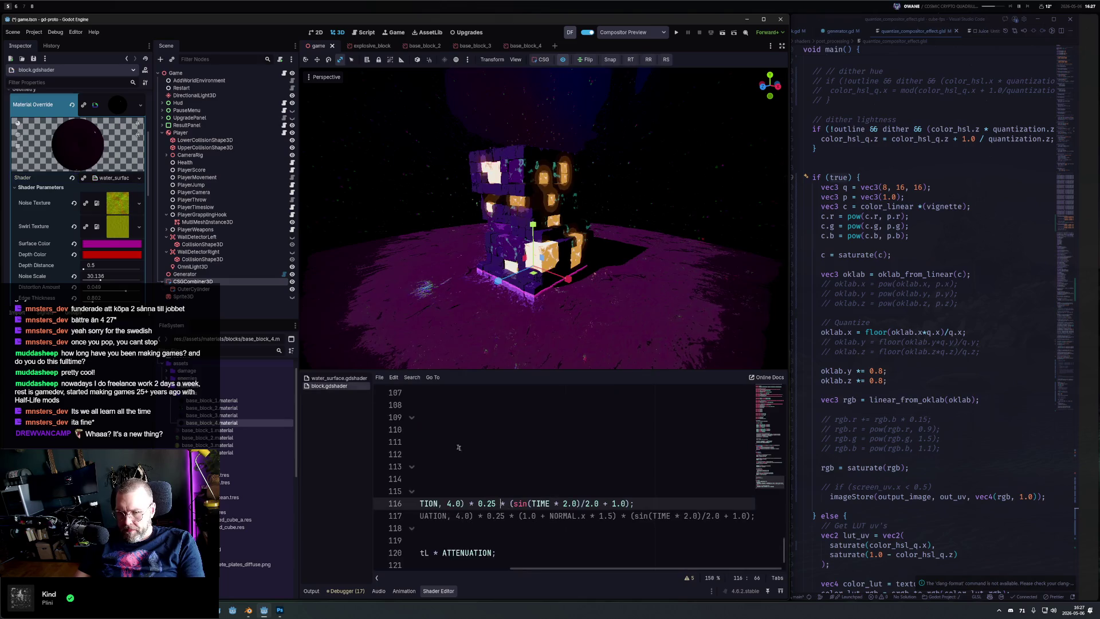
Step: Change line 116's omni-light specular factor from 0.25 to 0.1 and select block_2.material
scroll(604, 513, down, 1)
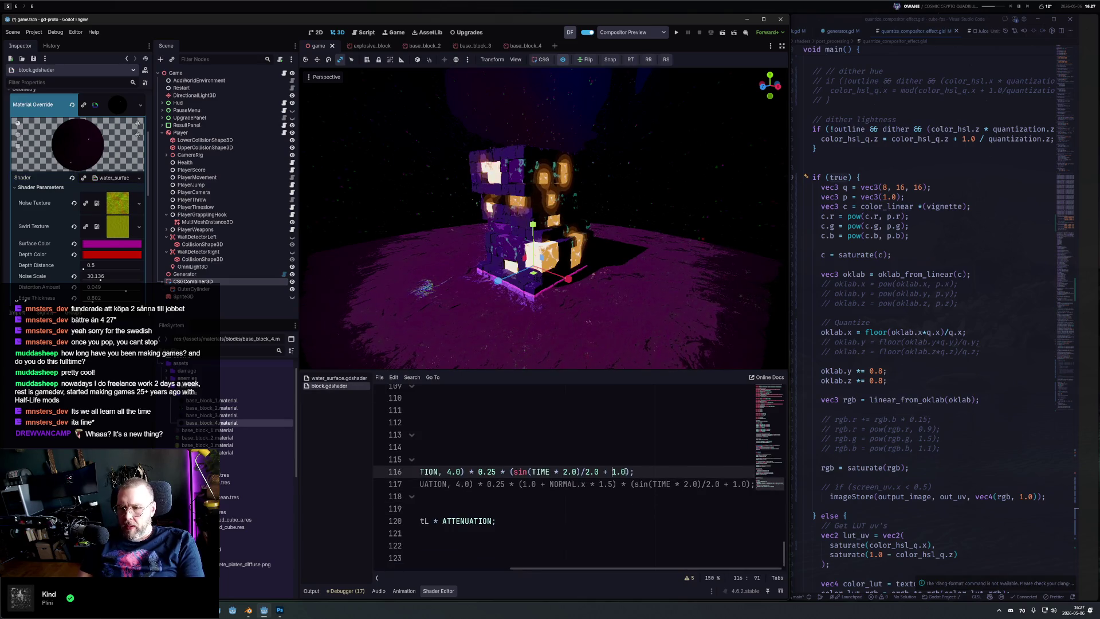
text(1)
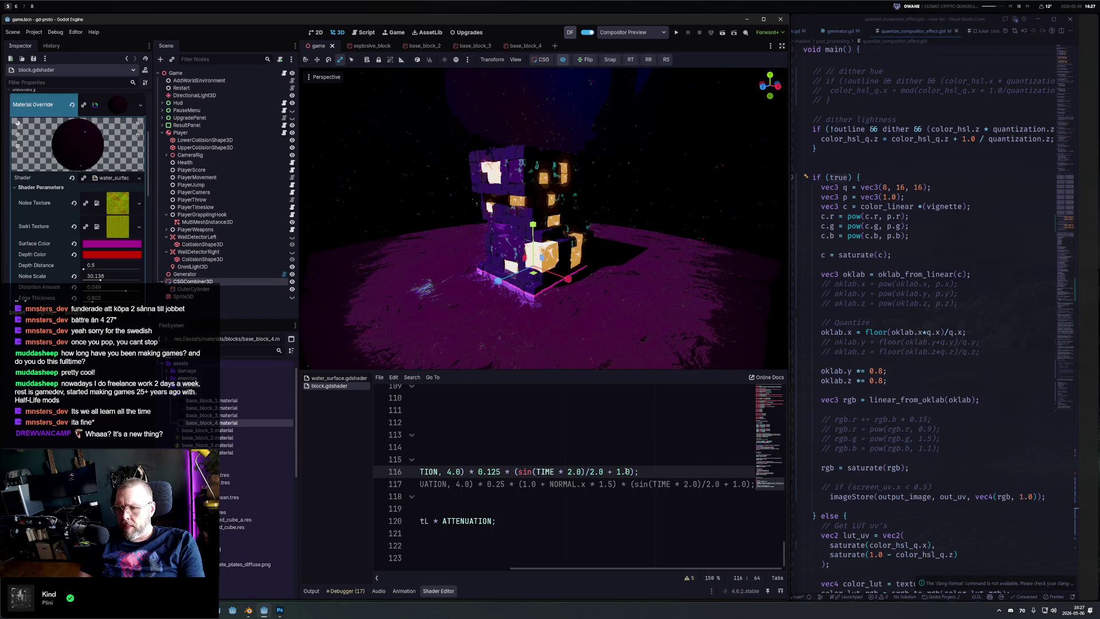
key(BackSpace)
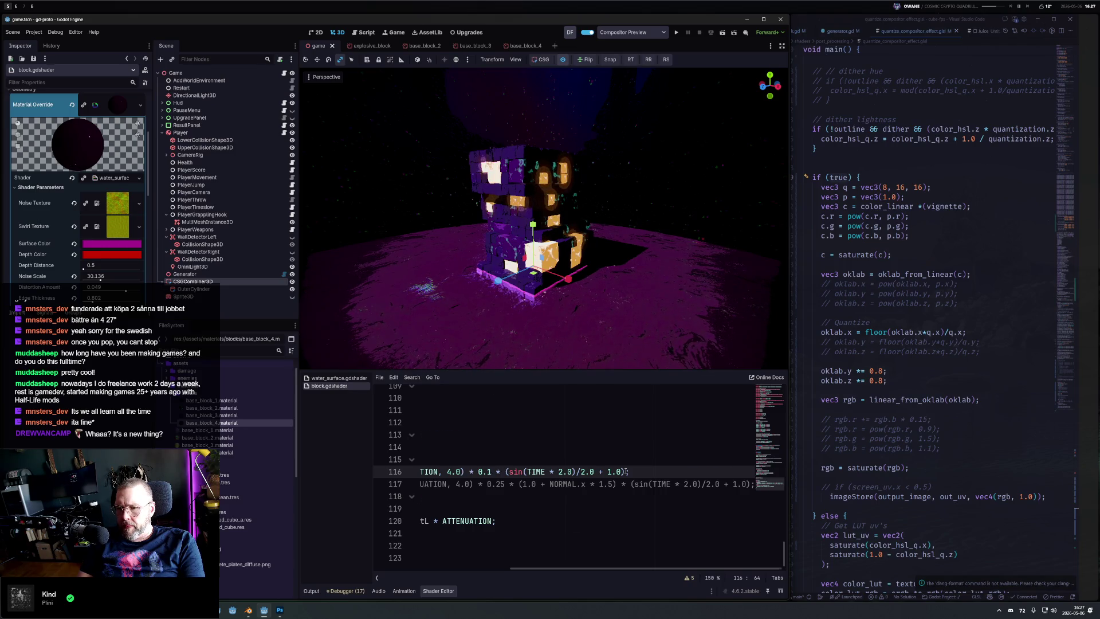
click(418, 471)
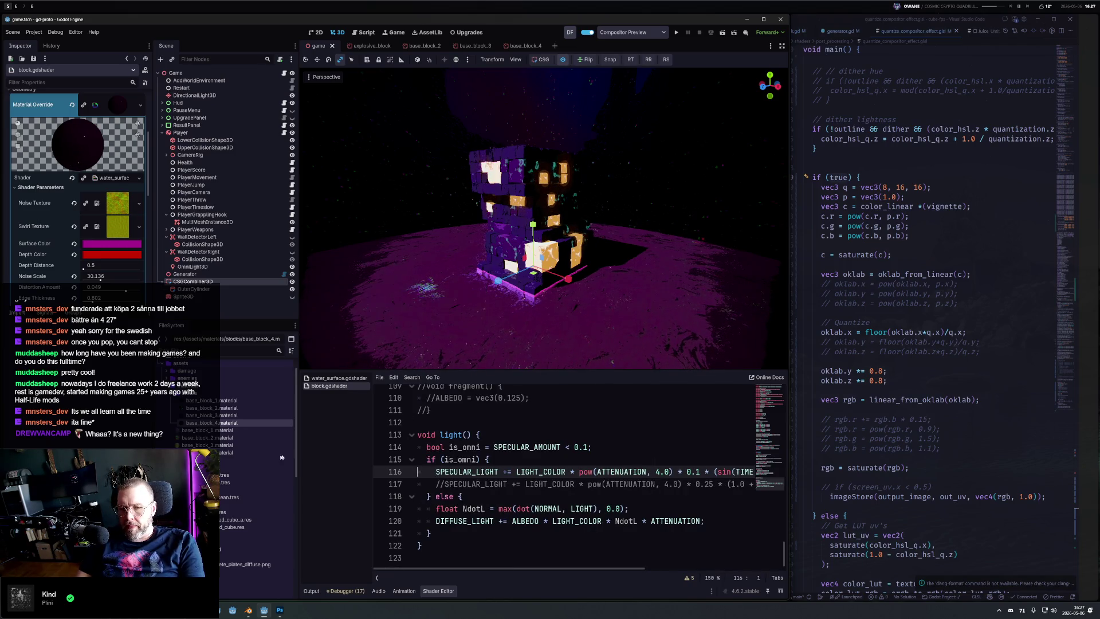
click(195, 460)
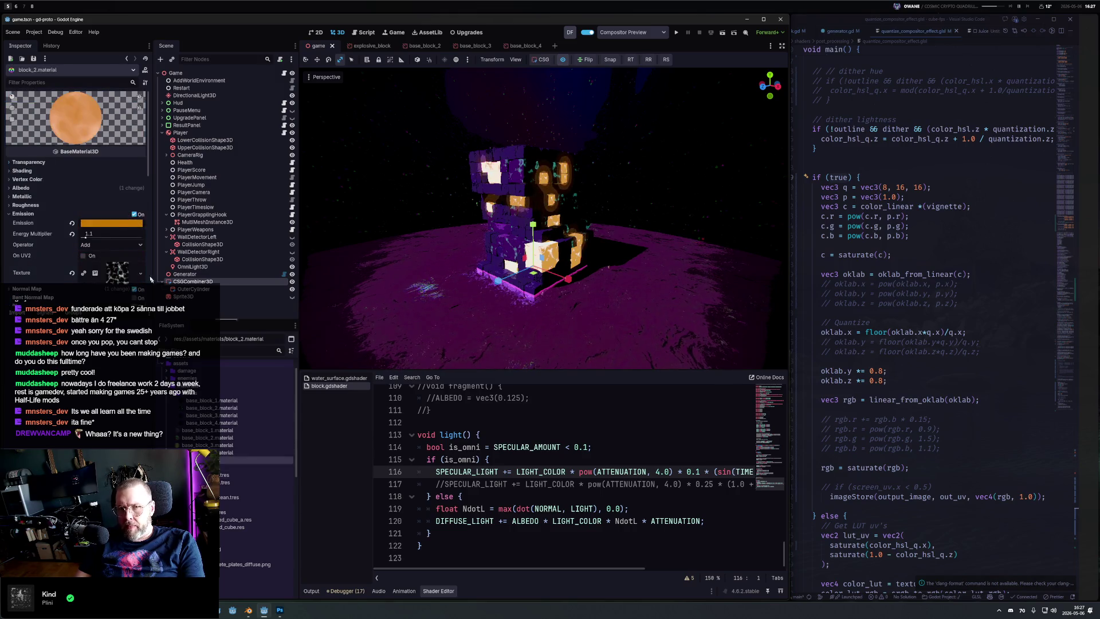
Step: Darken block_2's orange emission colour by lowering its value slider
click(113, 226)
key(Escape)
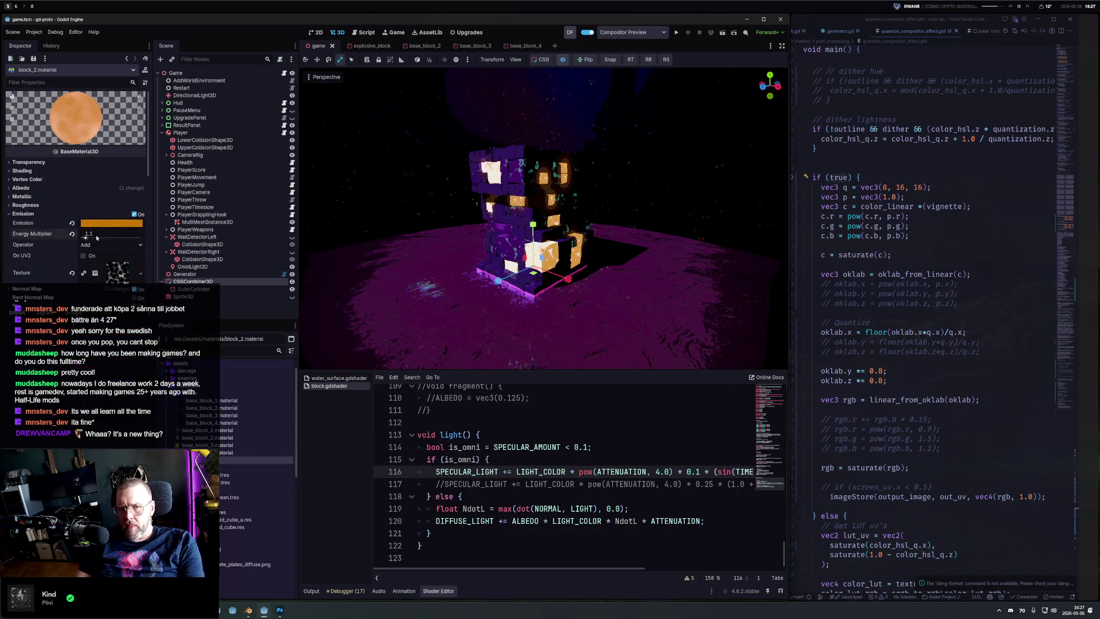
click(112, 223)
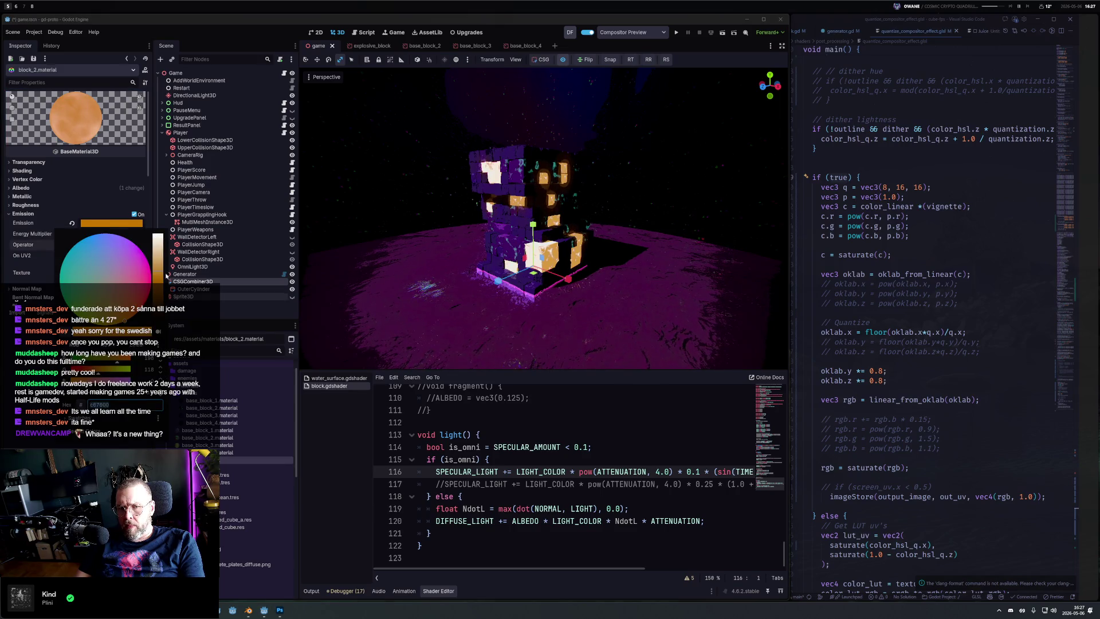
mouse_move(159, 275)
mouse_down()
mouse_move(161, 298)
mouse_move(163, 283)
mouse_up()
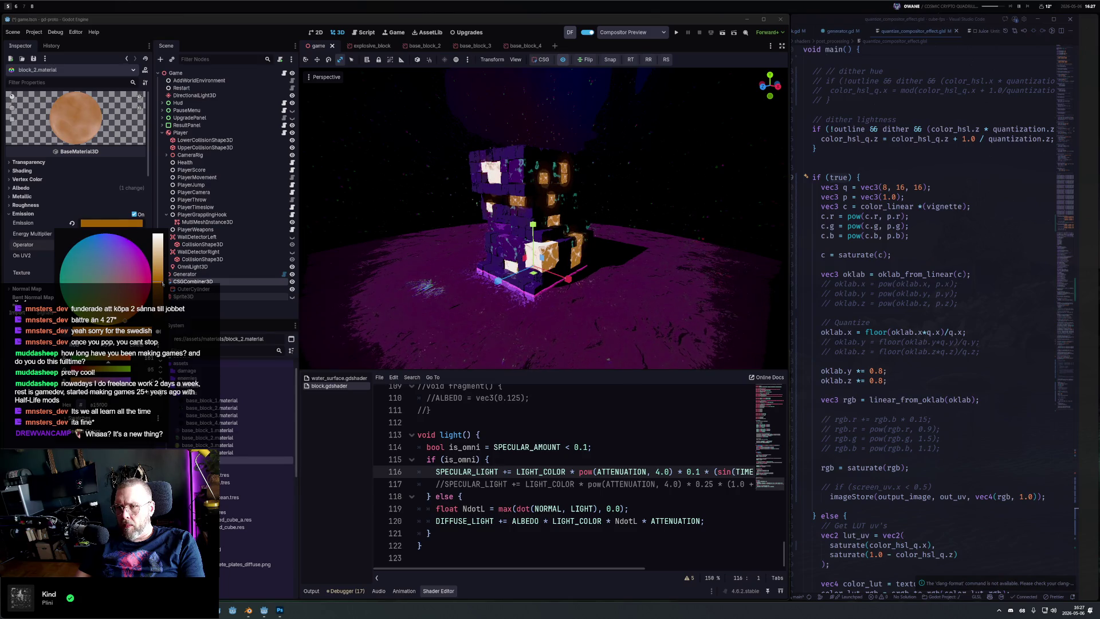
click(83, 208)
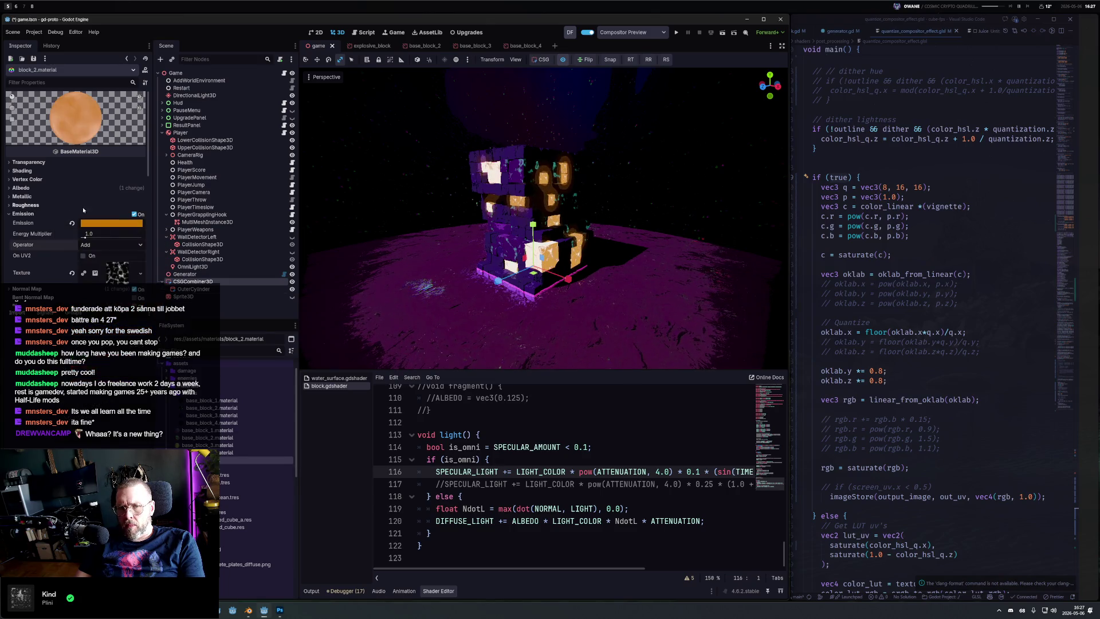
Step: Give block_2 a dark magenta albedo colour
click(21, 188)
click(121, 198)
click(62, 246)
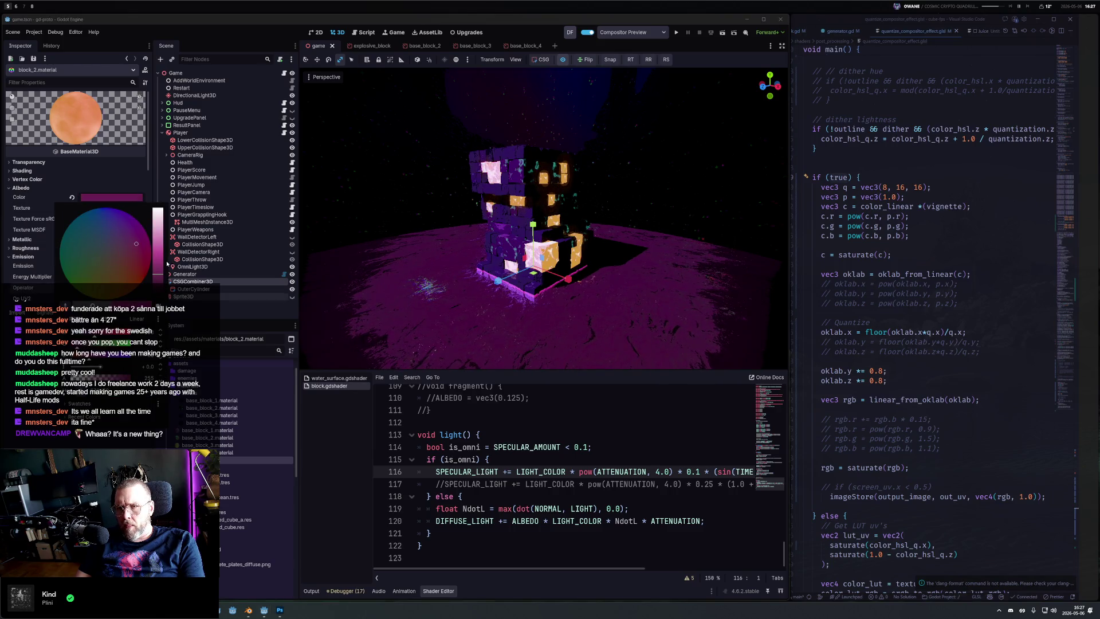
drag(158, 281, 158, 286)
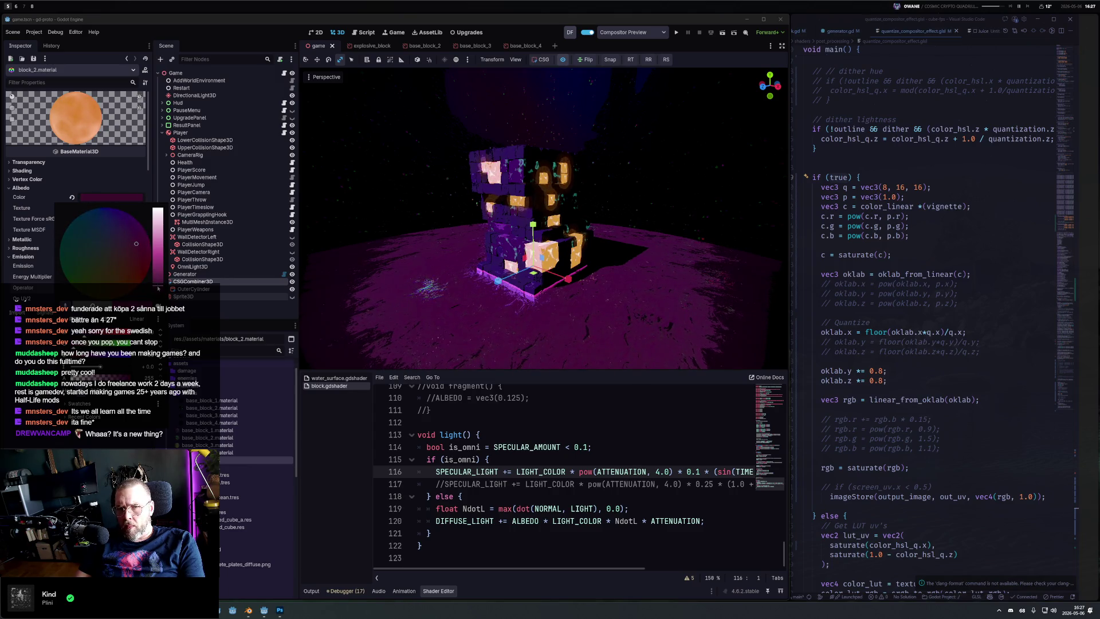
key(Escape)
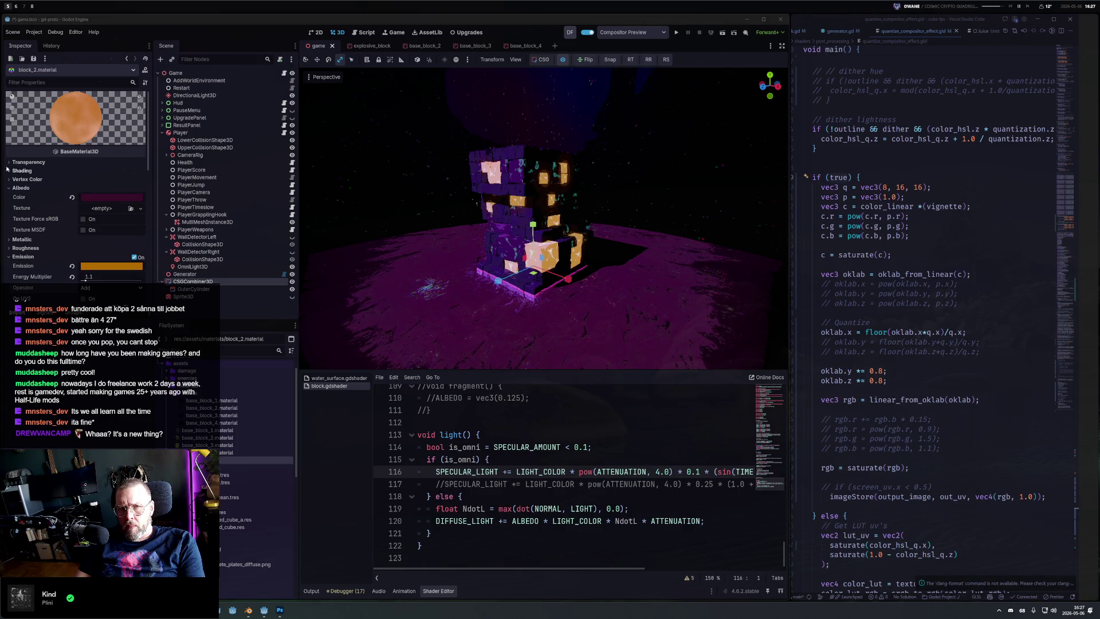
Step: Set block_2's Emission Operator to Multiply with an Energy Multiplier of about 5
click(8, 171)
click(22, 171)
click(22, 170)
click(22, 171)
scroll(92, 261, down, 1)
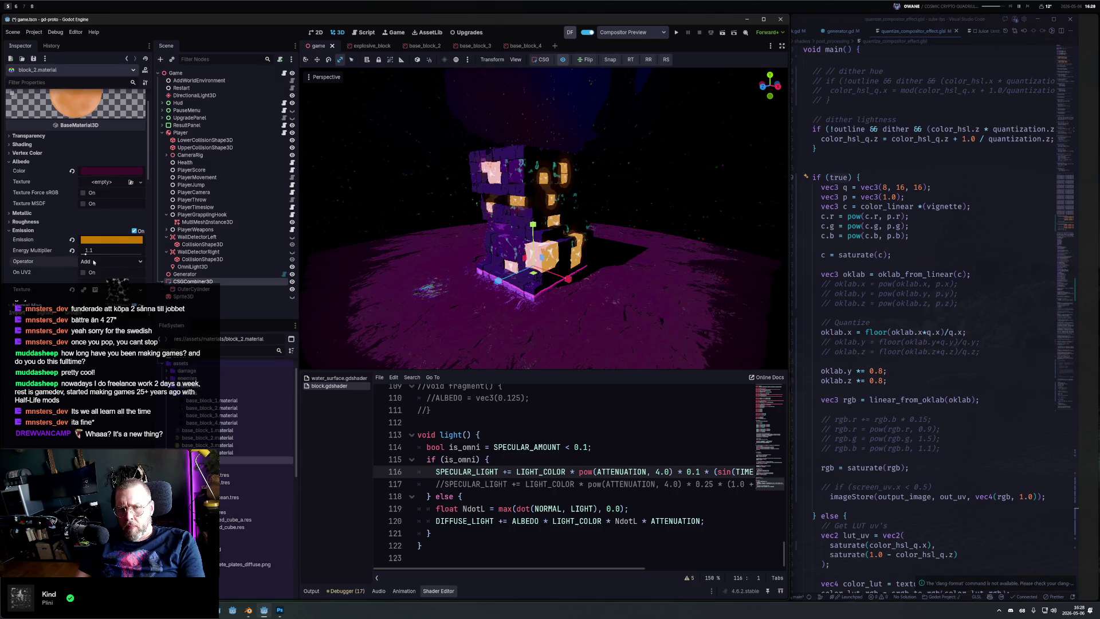
drag(116, 248, 84, 252)
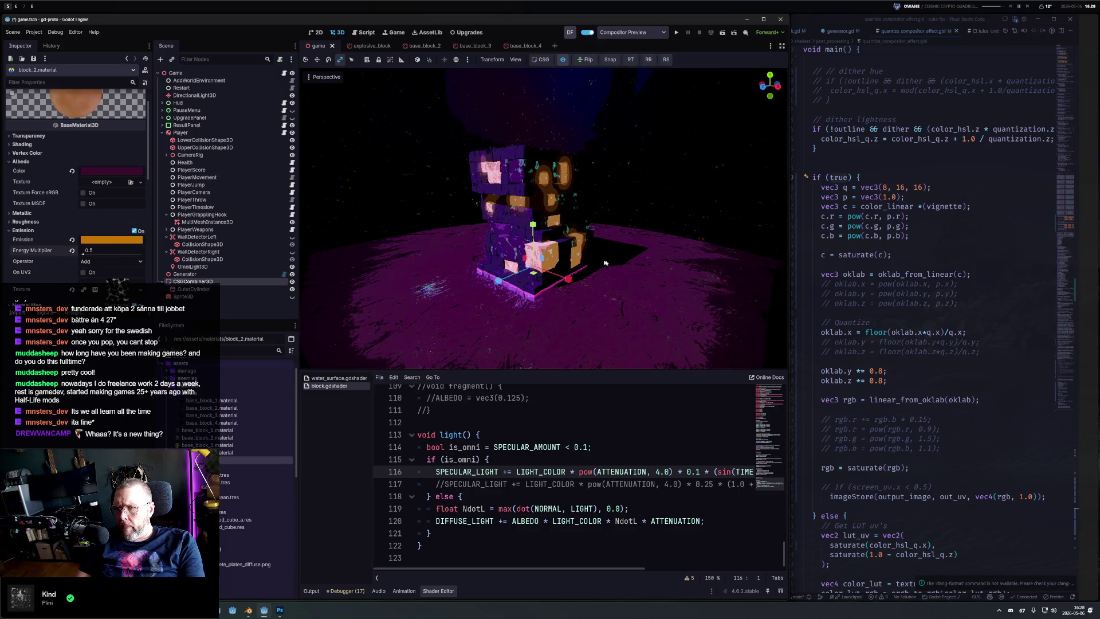
scroll(595, 262, up, 4)
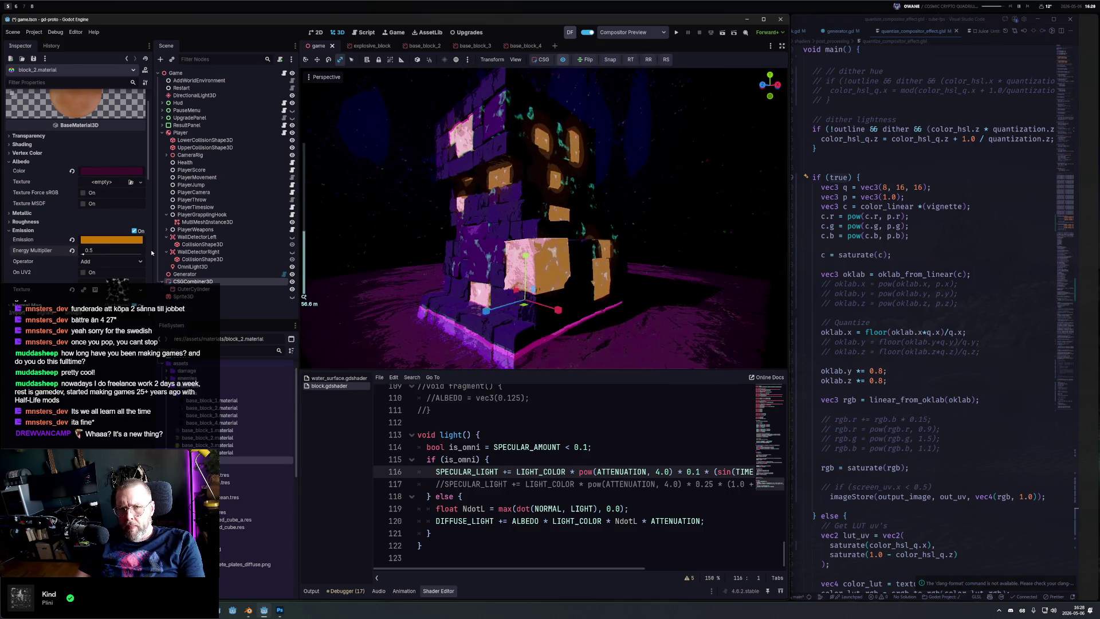
click(94, 263)
click(102, 281)
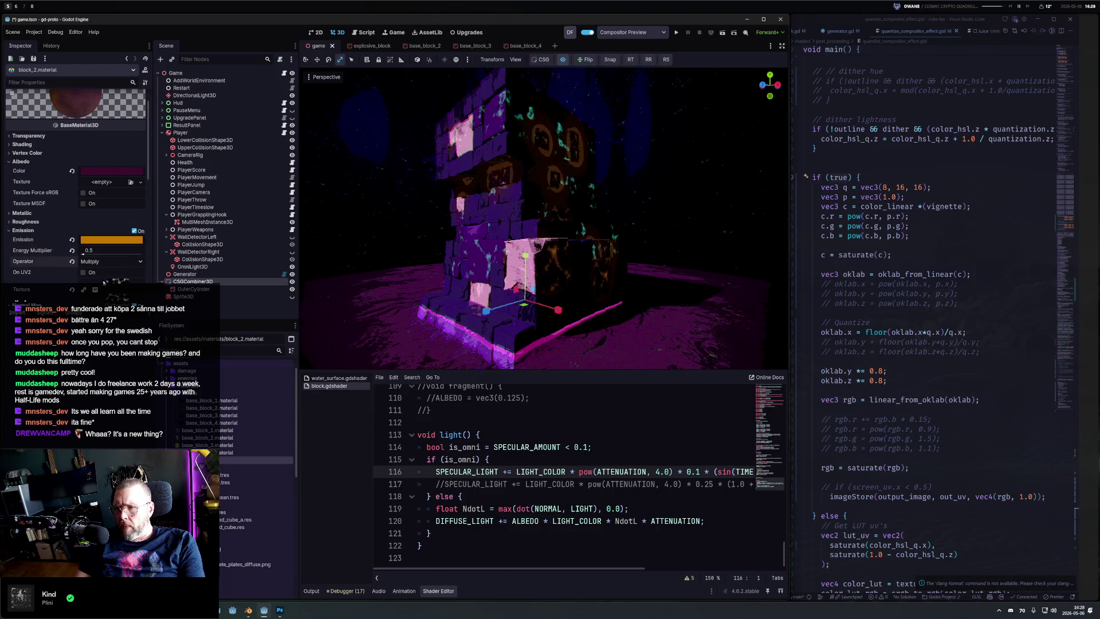
drag(92, 251, 160, 250)
Step: Expand the emission NoiseTexture and nudge its colour ramp's middle stop slightly right
scroll(589, 298, down, 5)
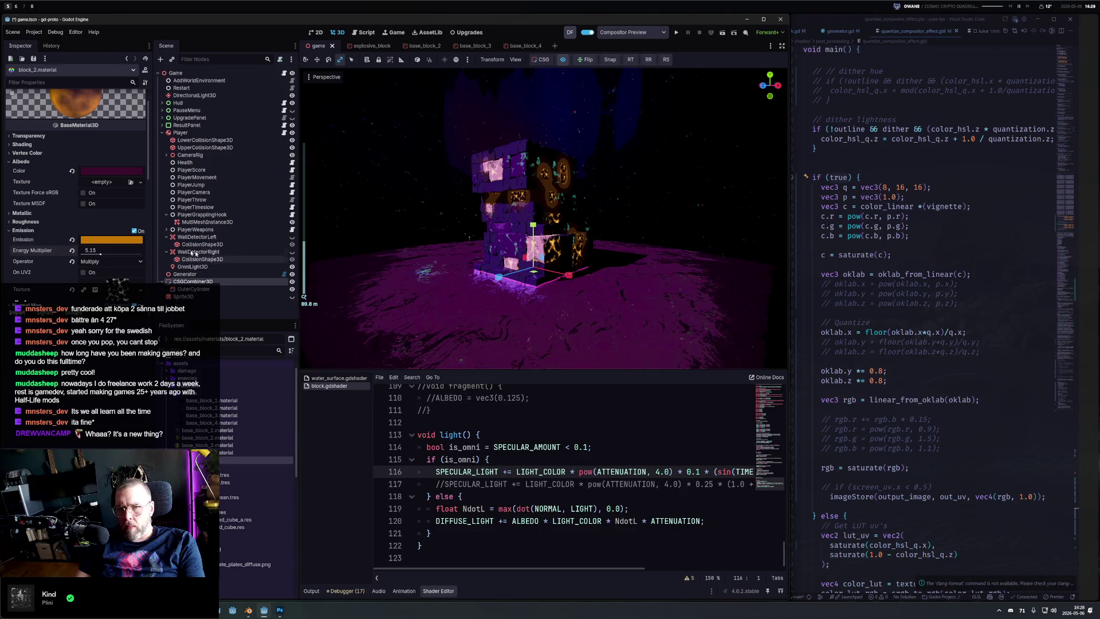
scroll(126, 261, down, 1)
click(125, 260)
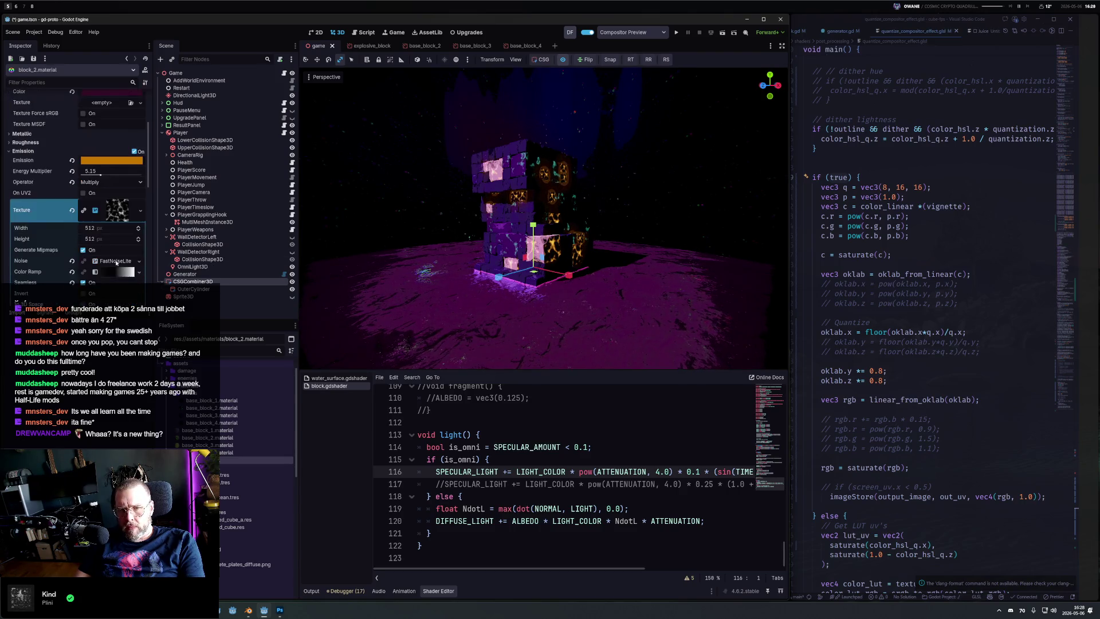
scroll(125, 255, down, 3)
mouse_move(59, 276)
mouse_down()
mouse_move(29, 278)
mouse_move(86, 278)
mouse_move(49, 279)
mouse_up()
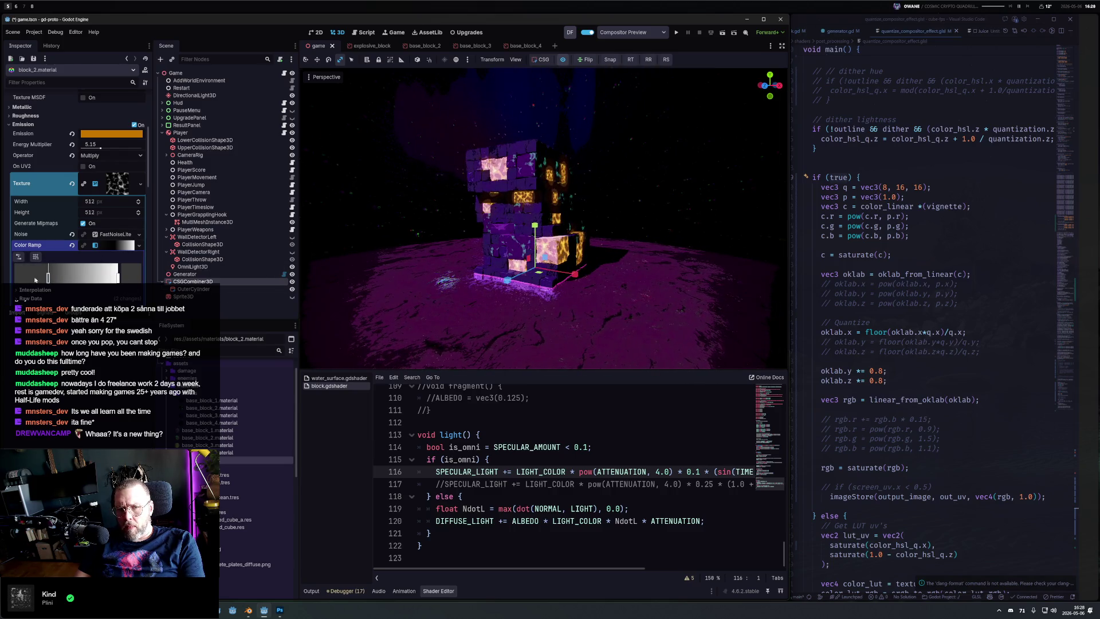
mouse_move(48, 278)
mouse_down()
mouse_move(96, 278)
mouse_move(34, 278)
mouse_up()
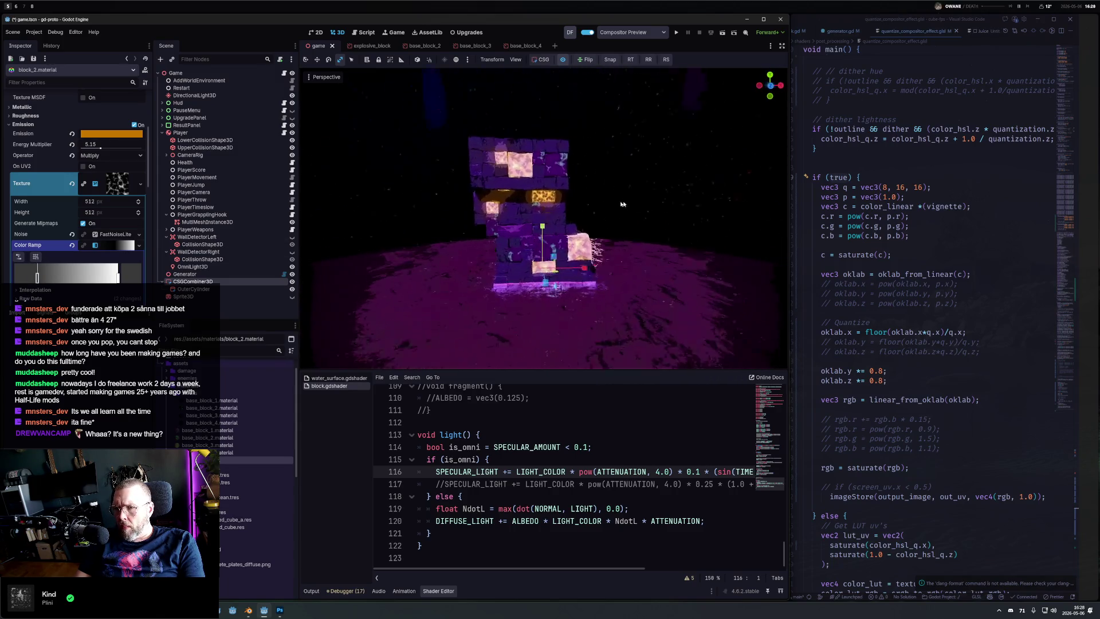
click(112, 134)
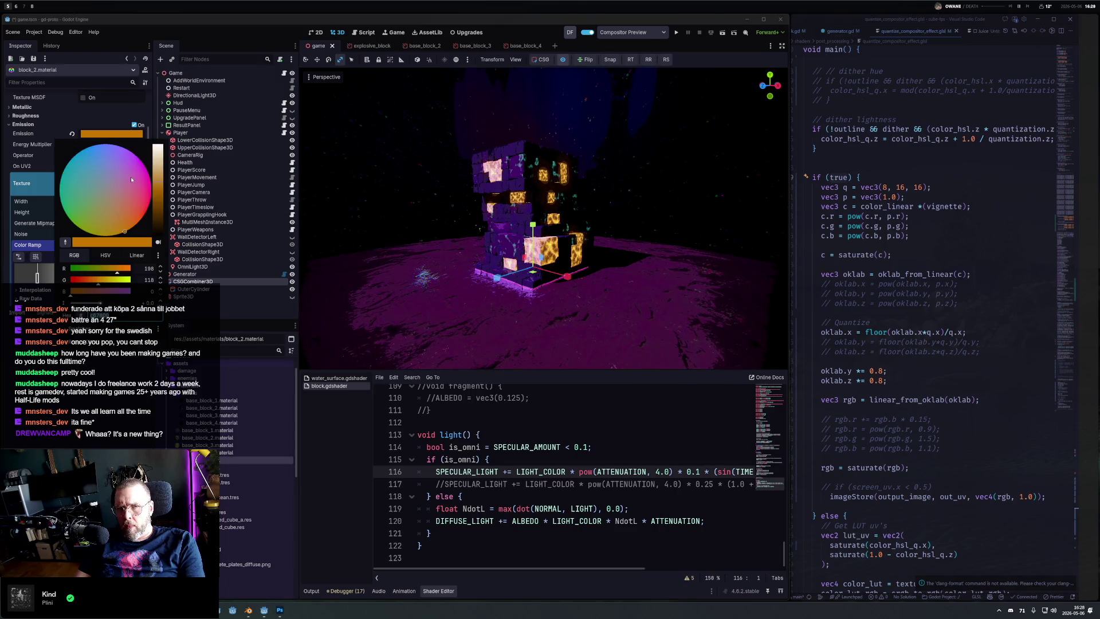
mouse_move(130, 228)
mouse_down()
mouse_move(141, 216)
mouse_move(122, 207)
mouse_up()
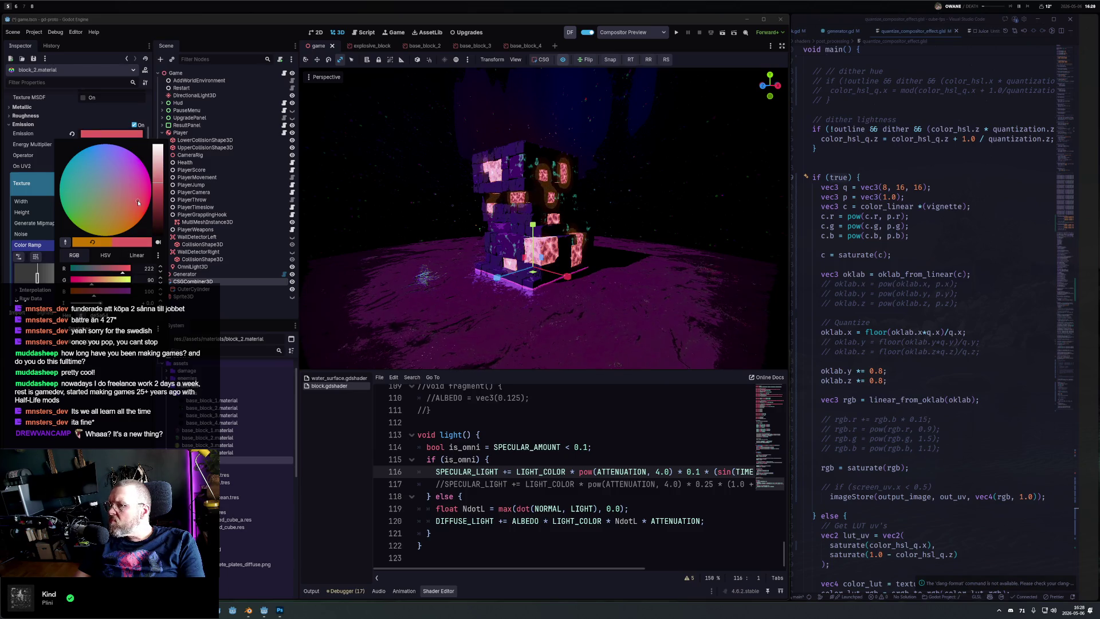
click(491, 216)
drag(491, 217, 405, 232)
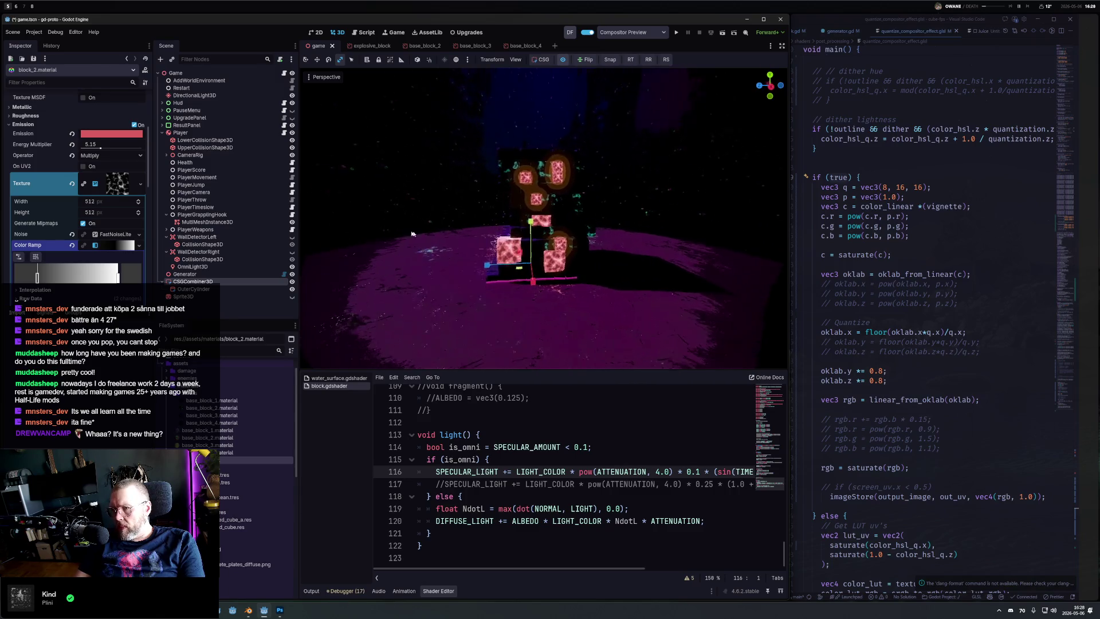
scroll(405, 232, up, 6)
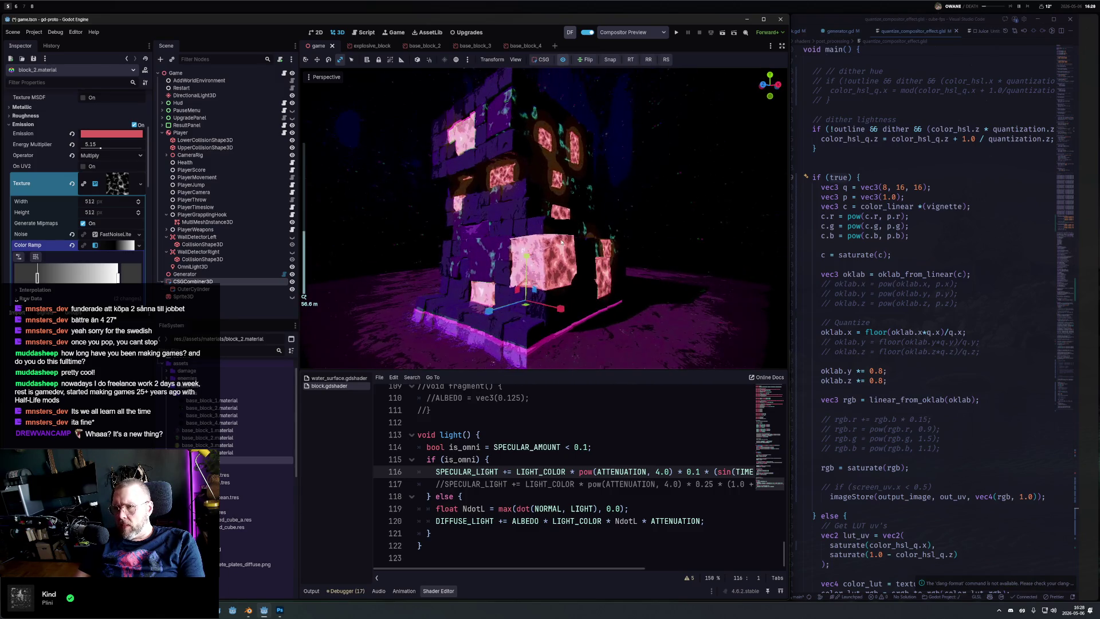
Step: Change the lightness step count in q from 8 to 4, previewing 16 first
click(883, 187)
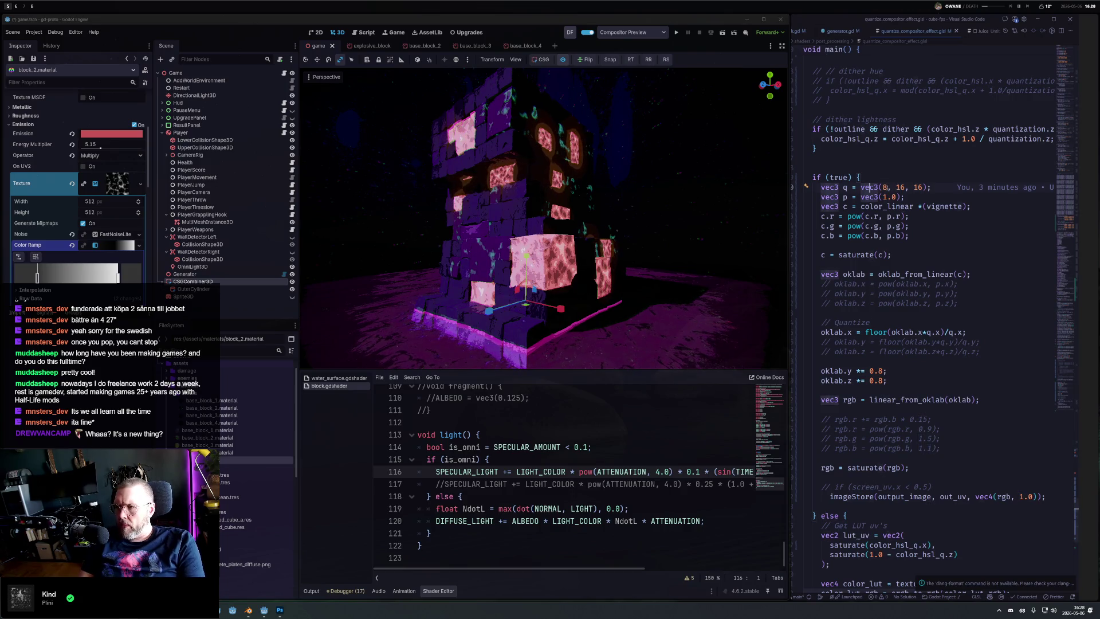
key(Delete)
text(16)
key(ctrl+s)
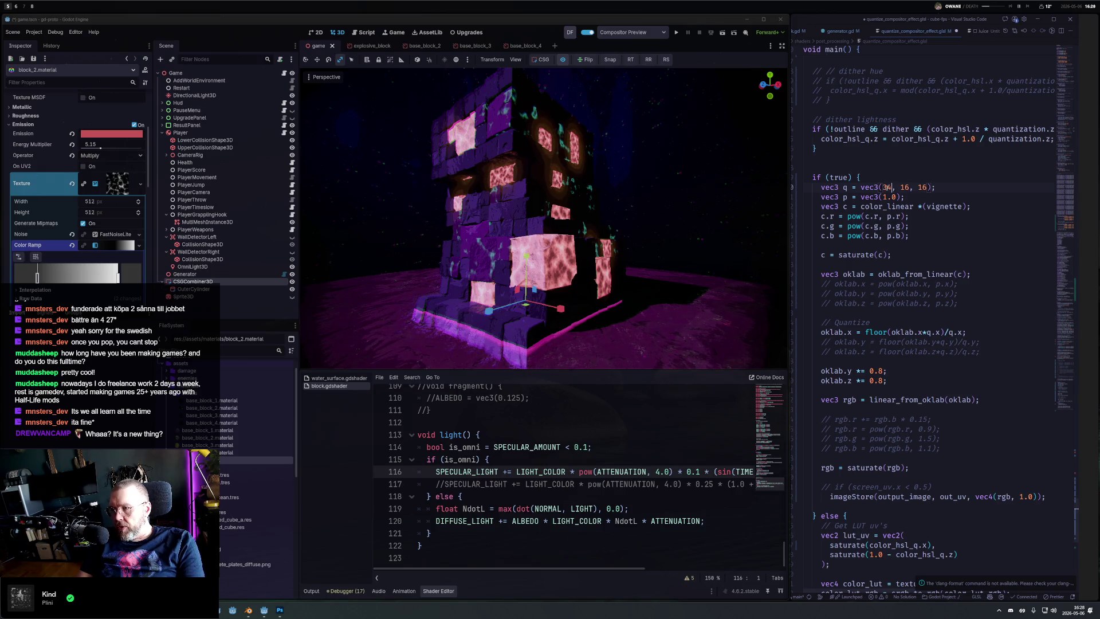
key(Delete)
key(Delete)
text(4)
key(ctrl+s)
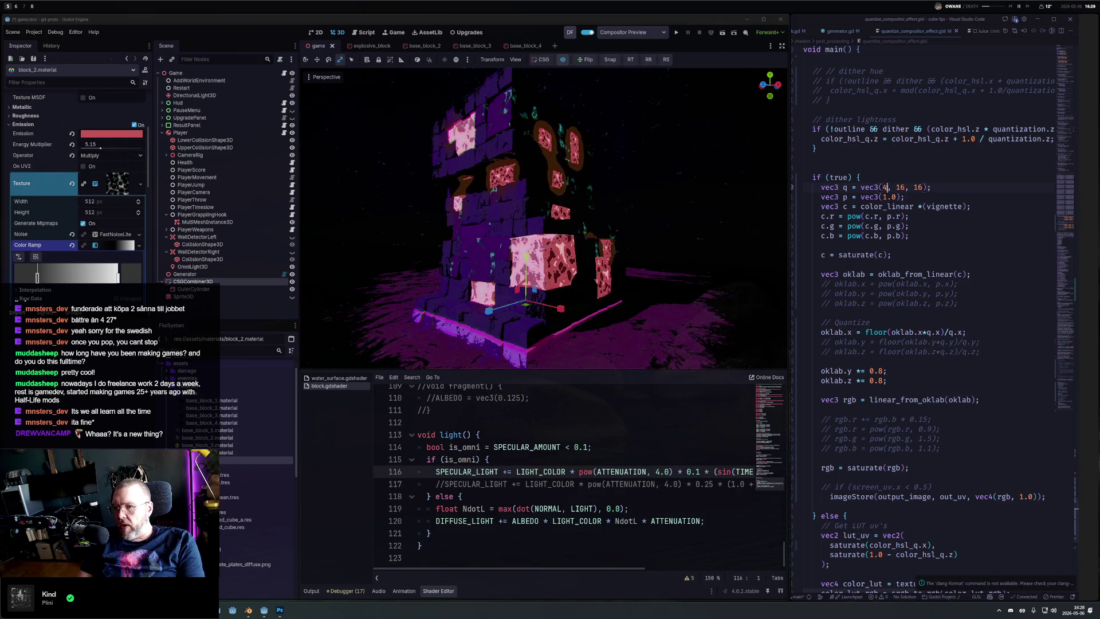
Step: End the oklab.x floor line with a semicolon, add 'oklab.x *= dither;', and save
scroll(852, 232, down, 6)
click(984, 151)
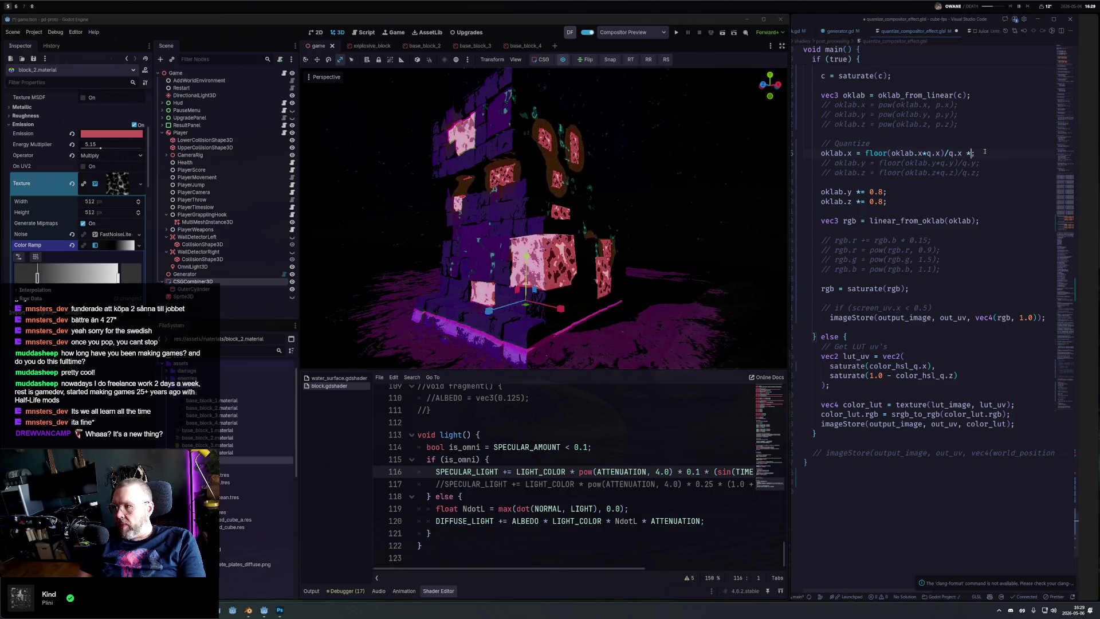
key(BackSpace)
key(BackSpace)
key(BackSpace)
text(;)
key(Return)
key(Return)
key(Up)
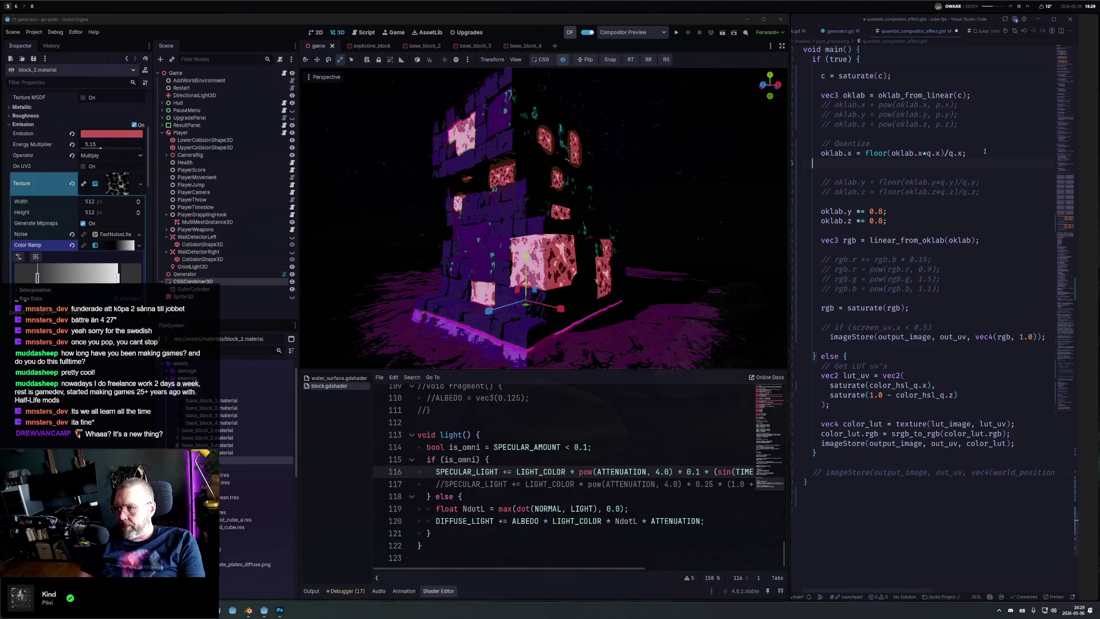
text(oklab.)
text(x *= dither;)
key(ctrl+s)
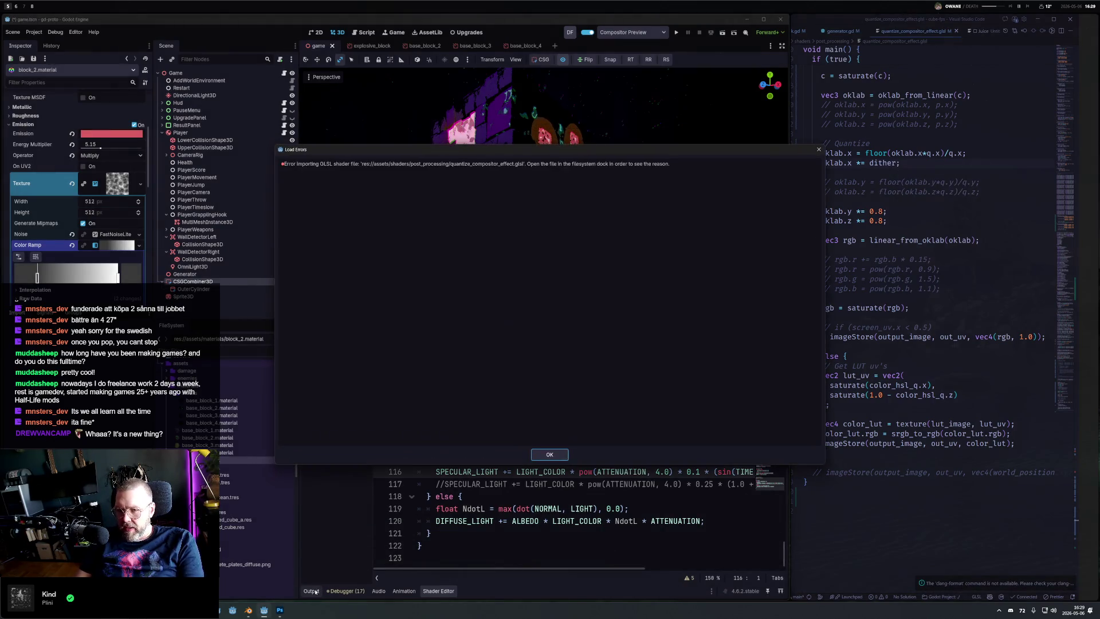
Step: Dismiss Godot's Load Errors dialog and append '? 1.0 : 0.0' after dither
click(555, 448)
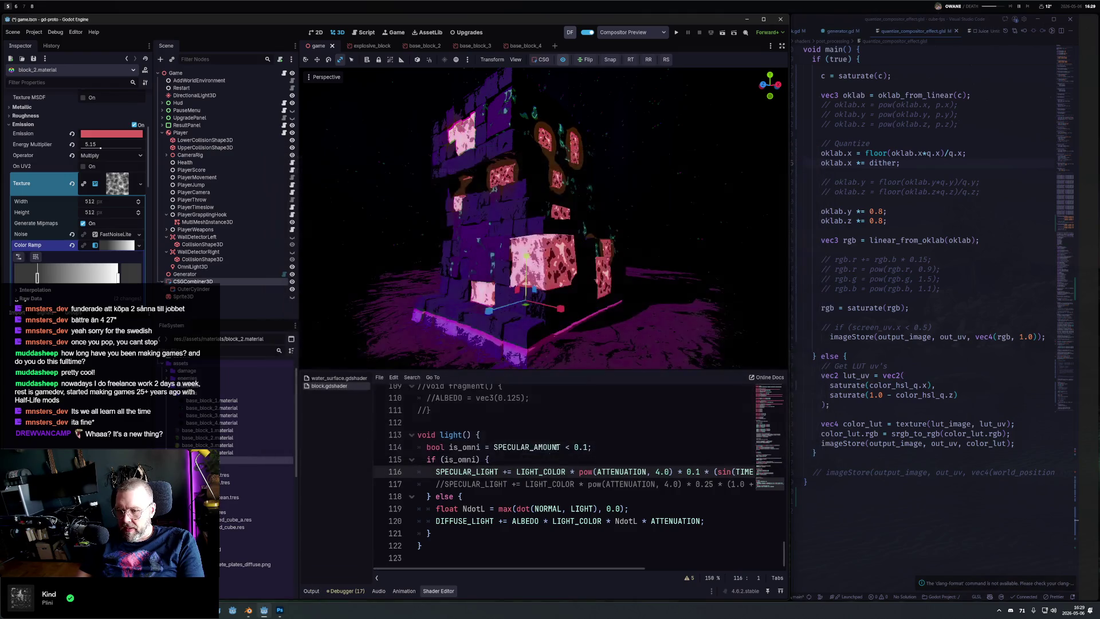
click(898, 164)
text(? 1.0 : 0.0)
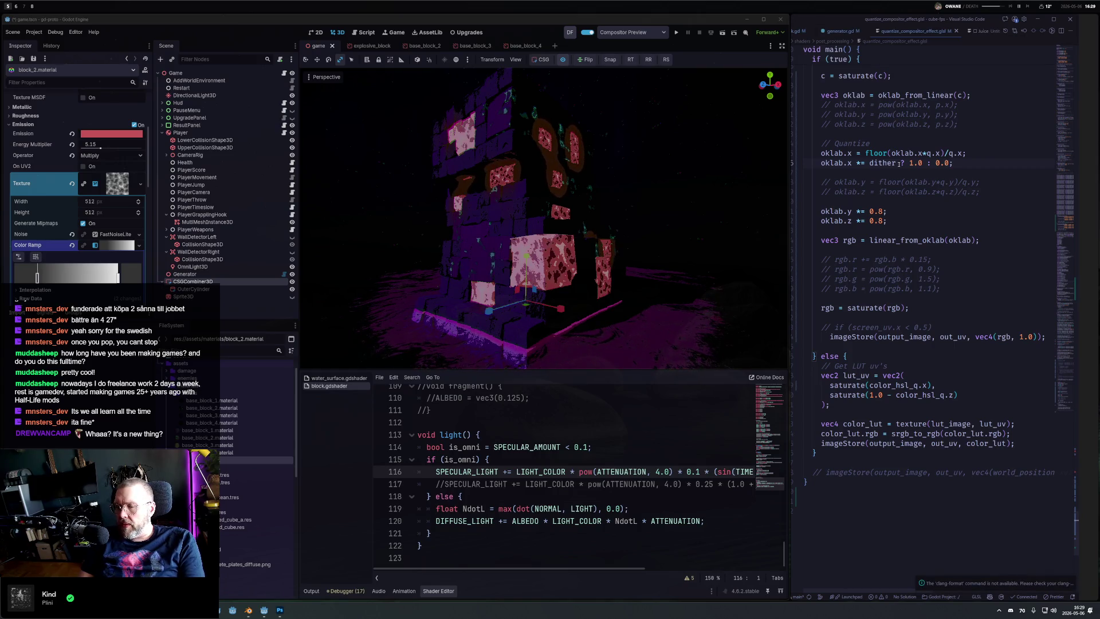
click(852, 163)
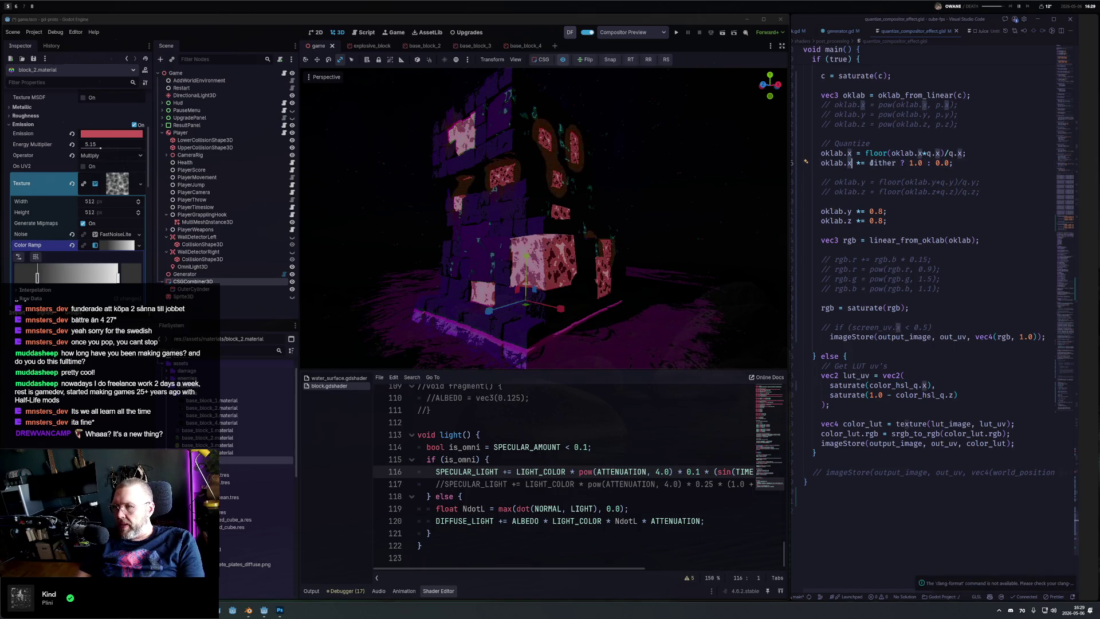
click(900, 164)
key(Right)
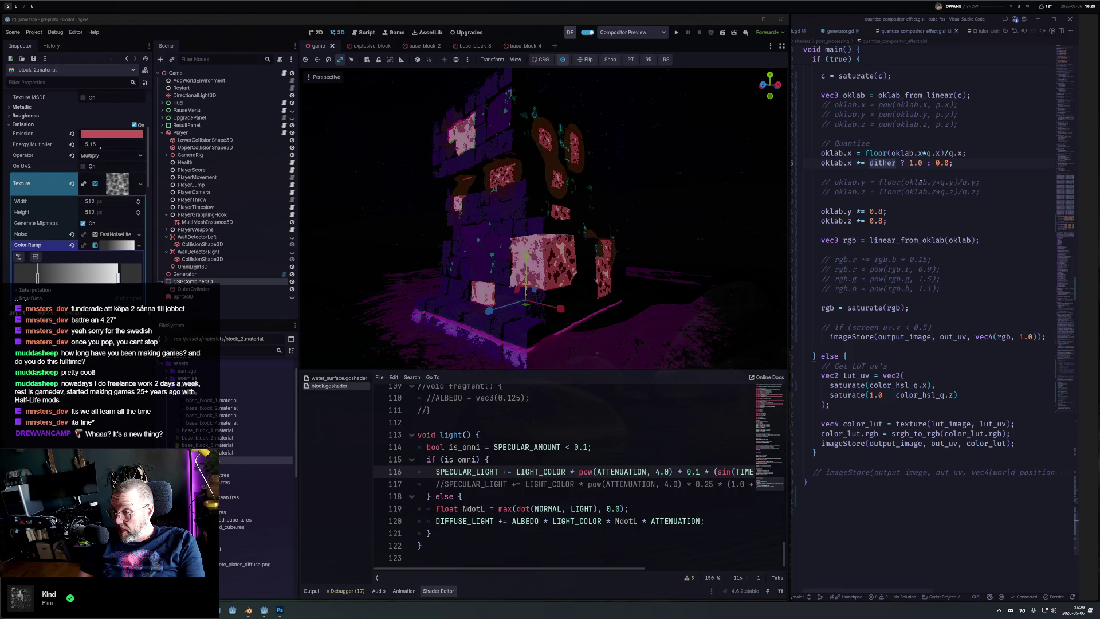
Step: Insert a new empty line above the floor quantize line
key(Up)
key(Left)
key(Left)
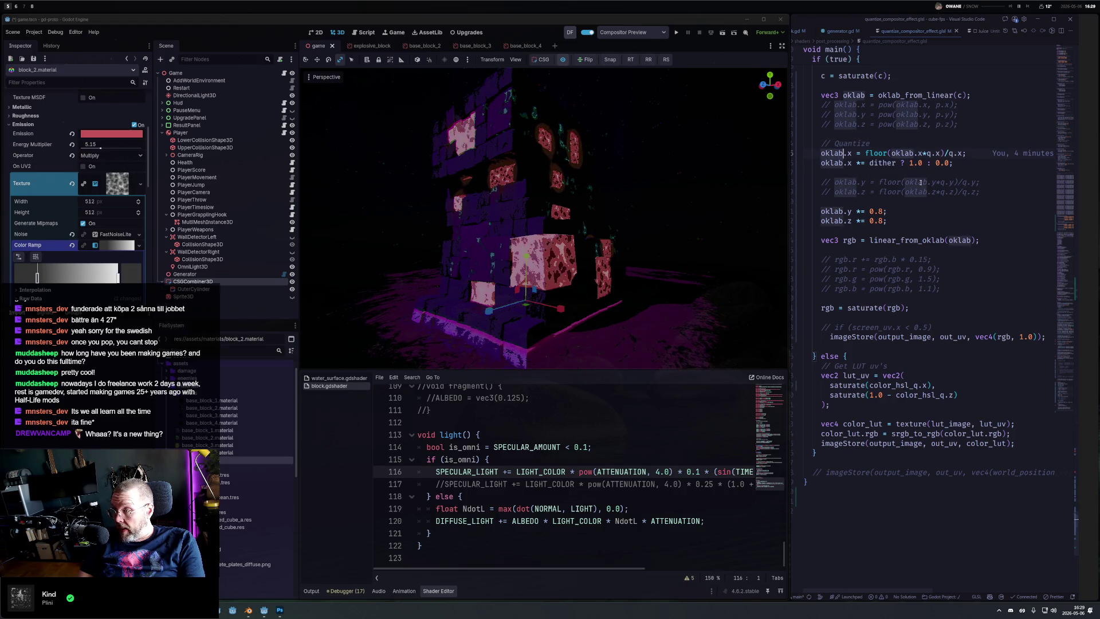
key(ctrl+Left)
key(ctrl+Left)
key(ctrl+Left)
key(ctrl+Left)
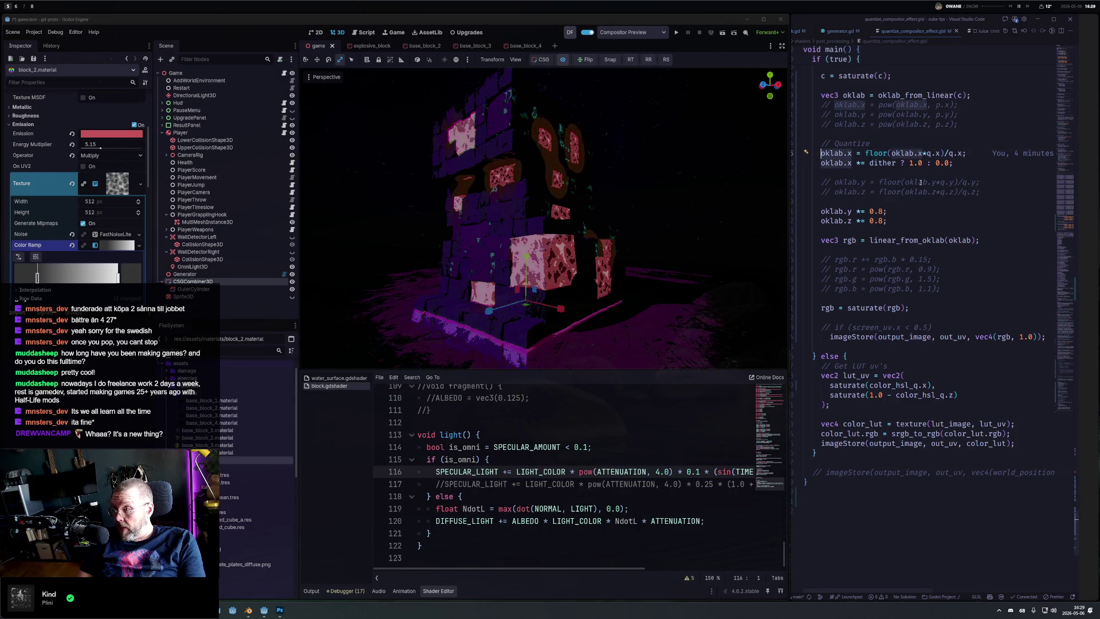
key(ctrl+Right)
key(ctrl+Right)
key(ctrl+Right)
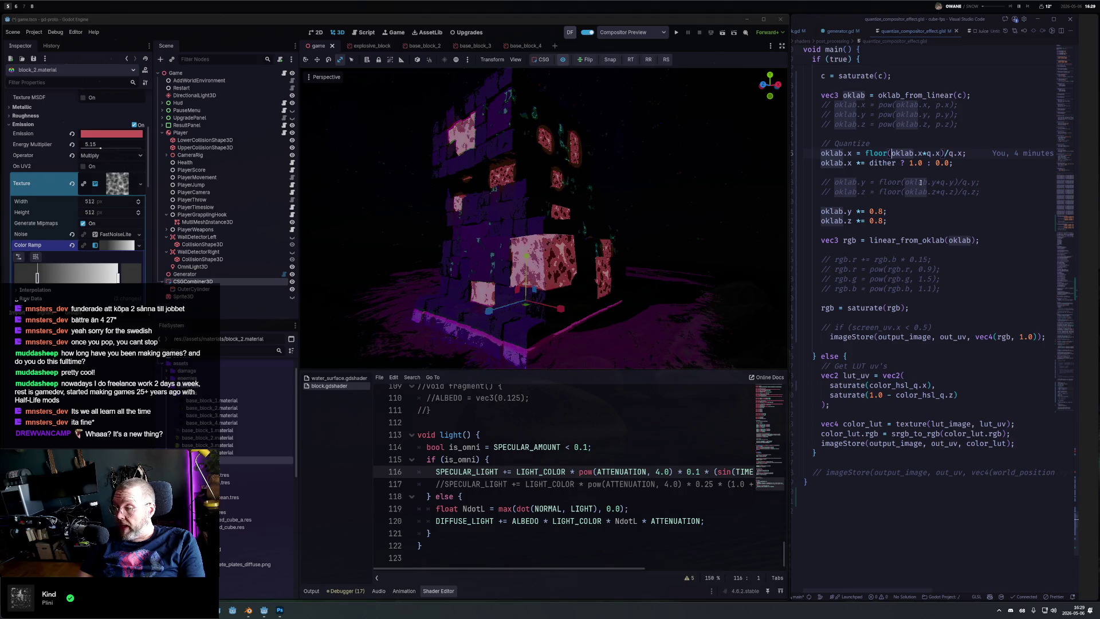
key(ctrl+shift+Return)
text(var)
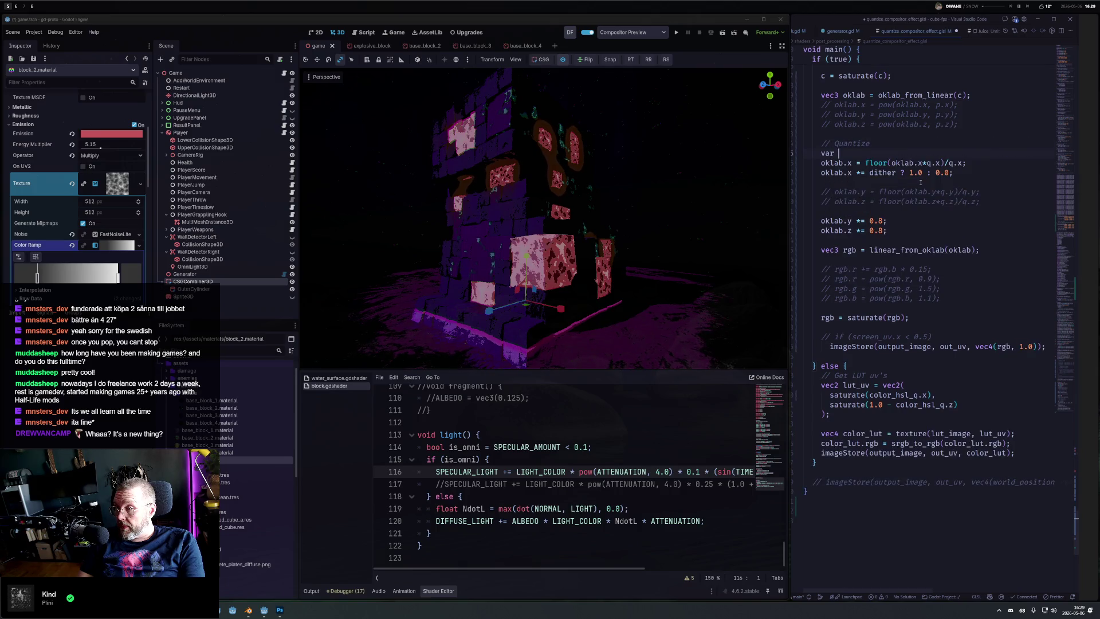
Step: Declare 'float l = oklab.x;' above the floor quantize line
text(v)
key(BackSpace)
text(float l :=)
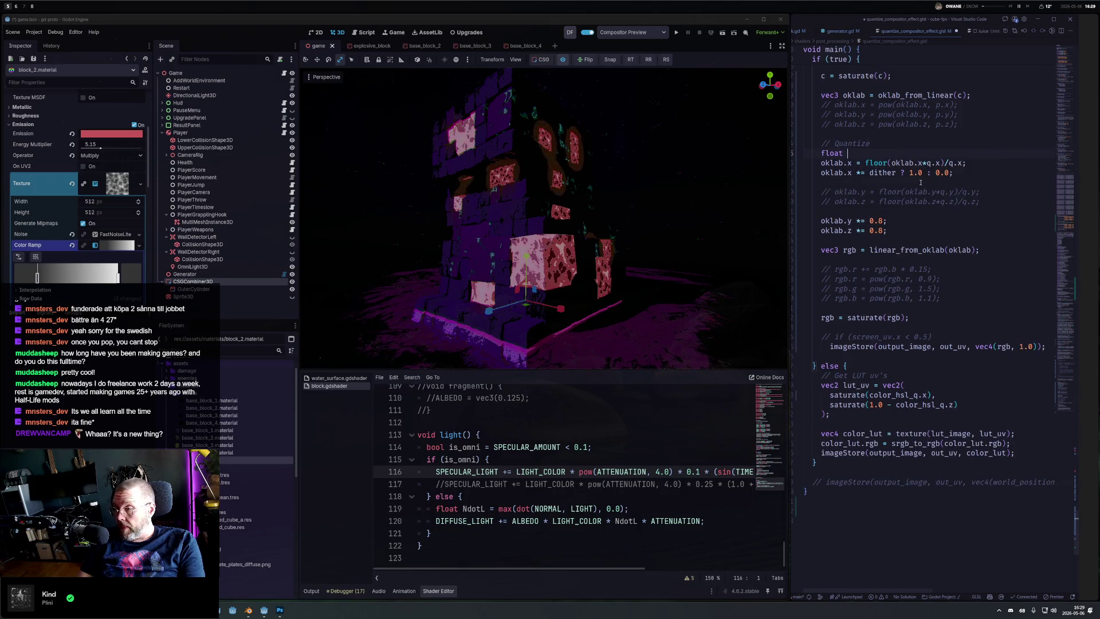
key(BackSpace)
key(BackSpace)
key(BackSpace)
text(=)
key(Down)
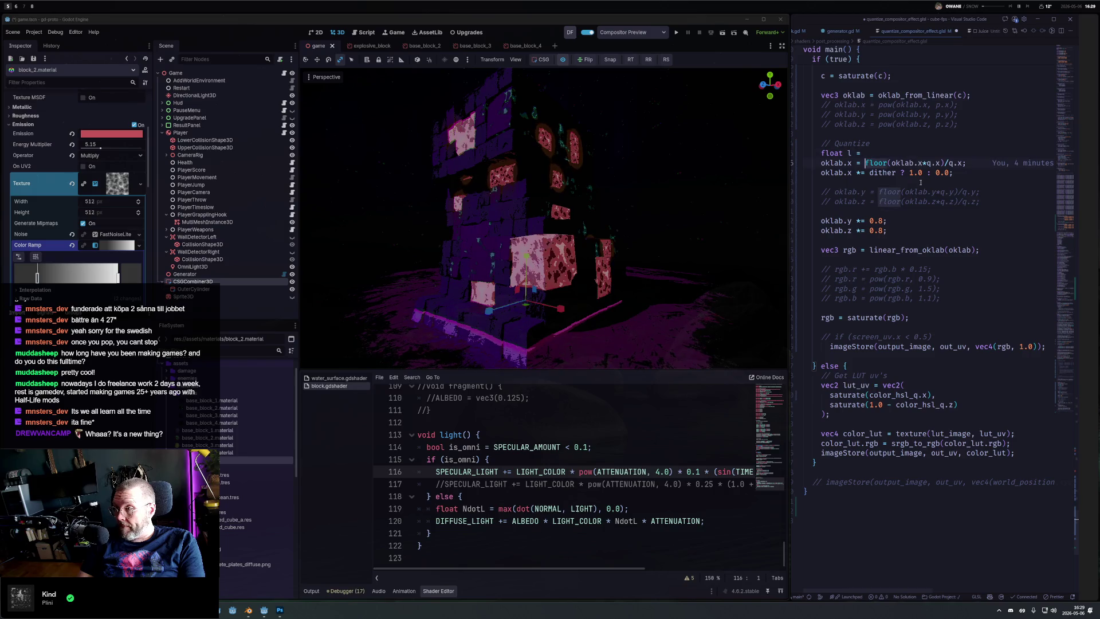
key(Up)
text(oklab.x)
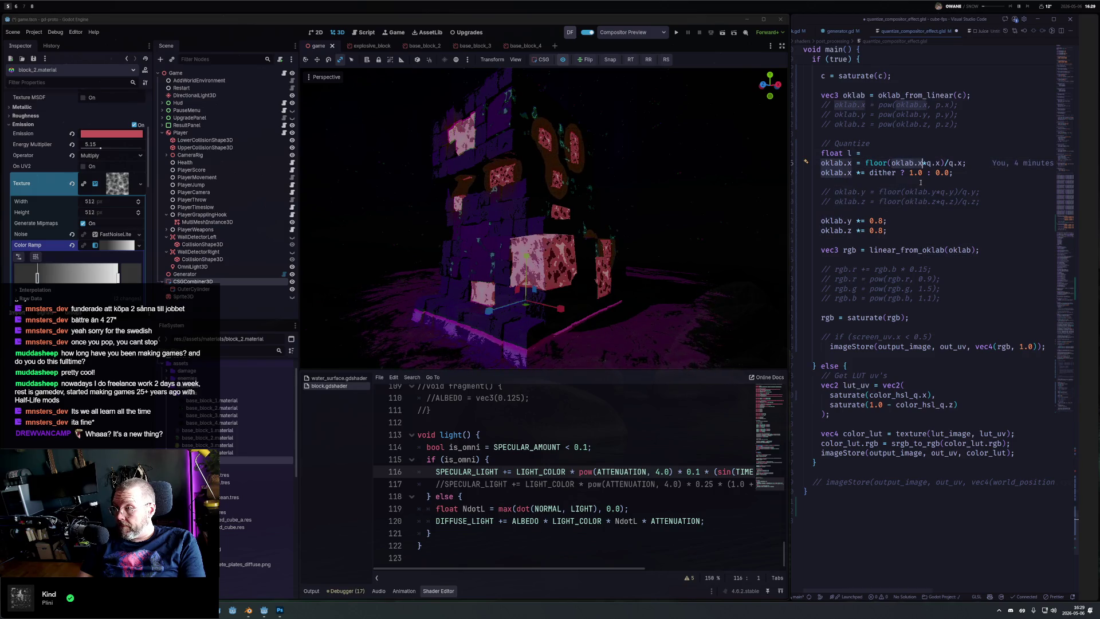
text(;)
key(Down)
key(Down)
key(Left)
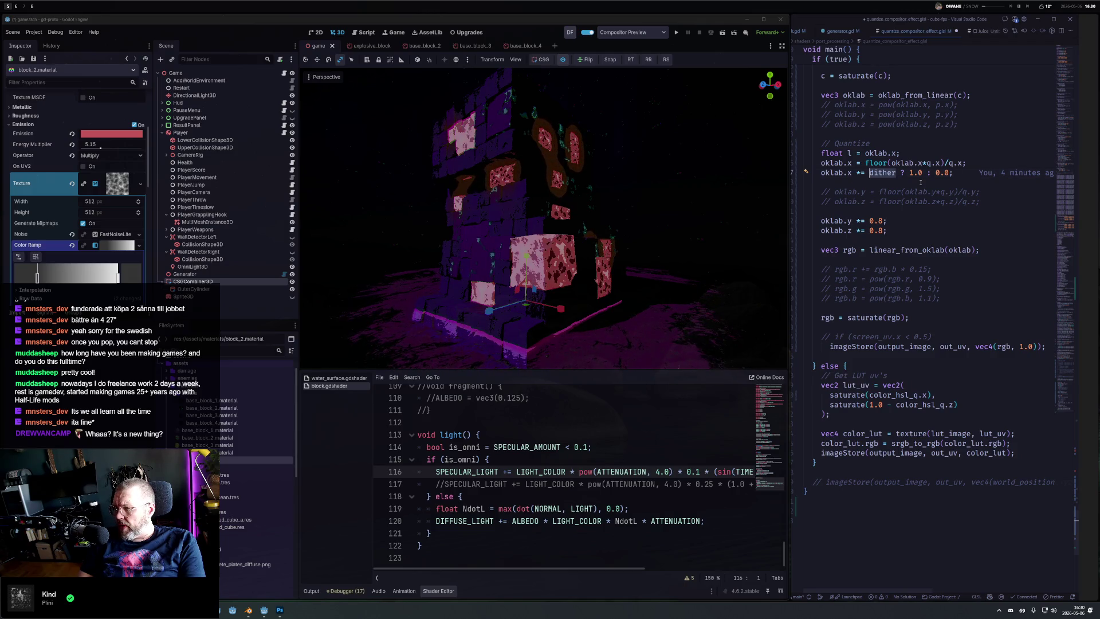
key(Up)
key(ctrl+slash)
key(ctrl+slash)
key(Down)
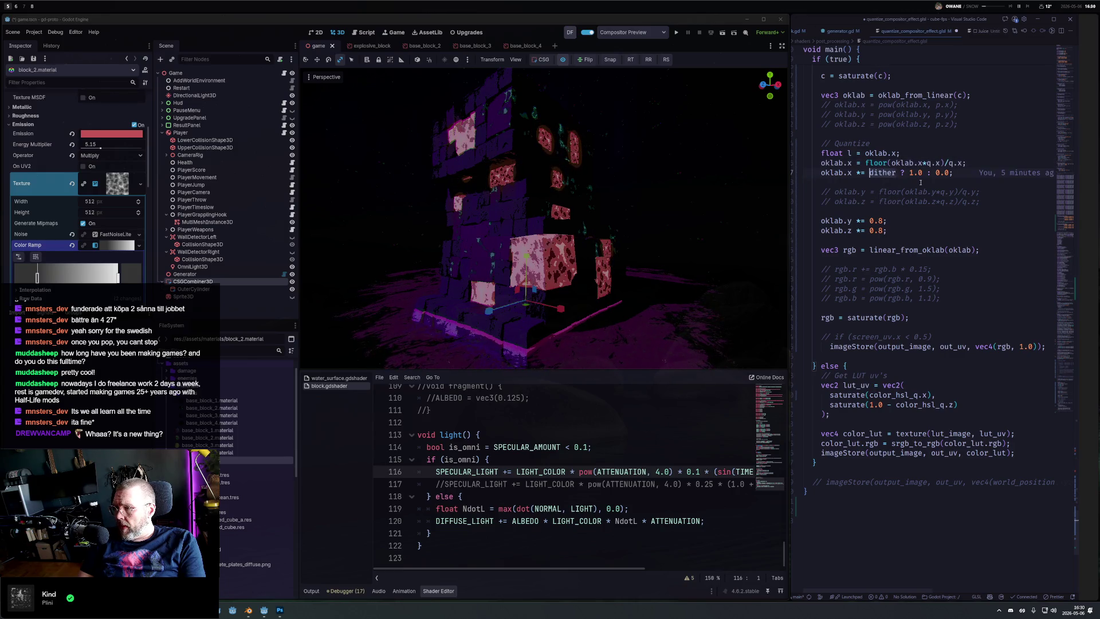
Step: Extend the dither condition with '&& l - oklab.x'
text(a)
key(BackSpace)
text(&& l -)
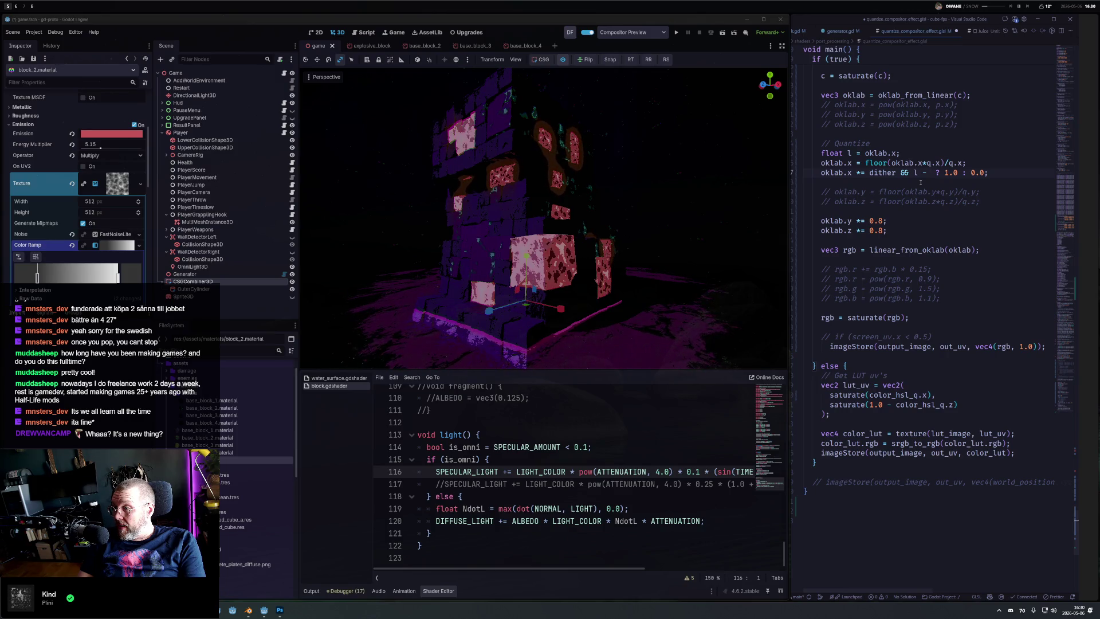
key(Left)
key(Left)
key(Left)
text(*)
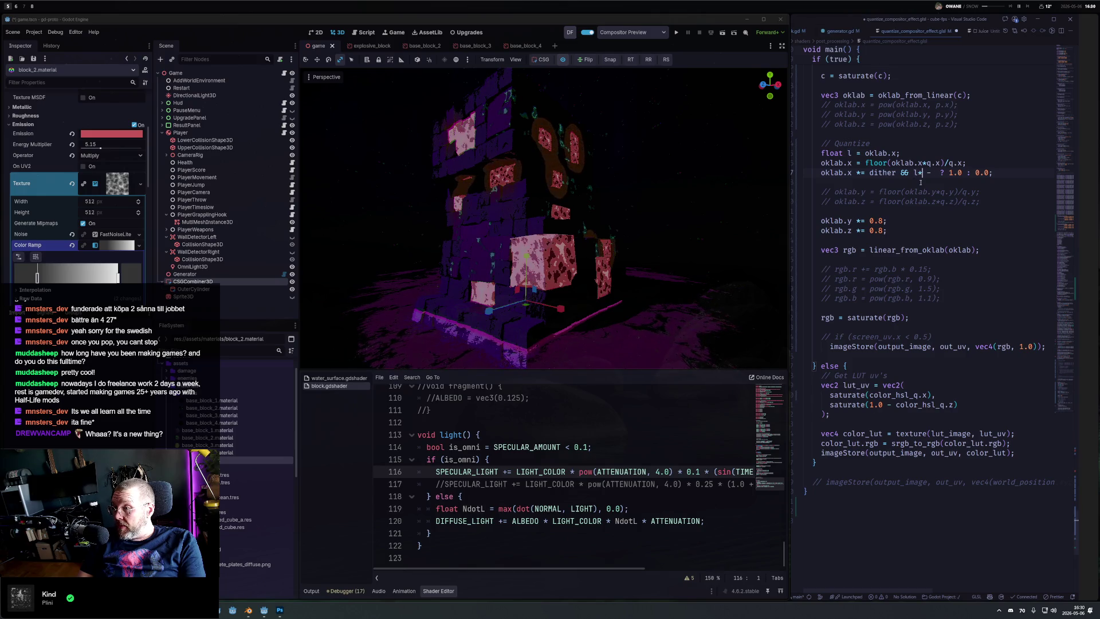
text(q.x)
key(Right)
key(Right)
text(olk)
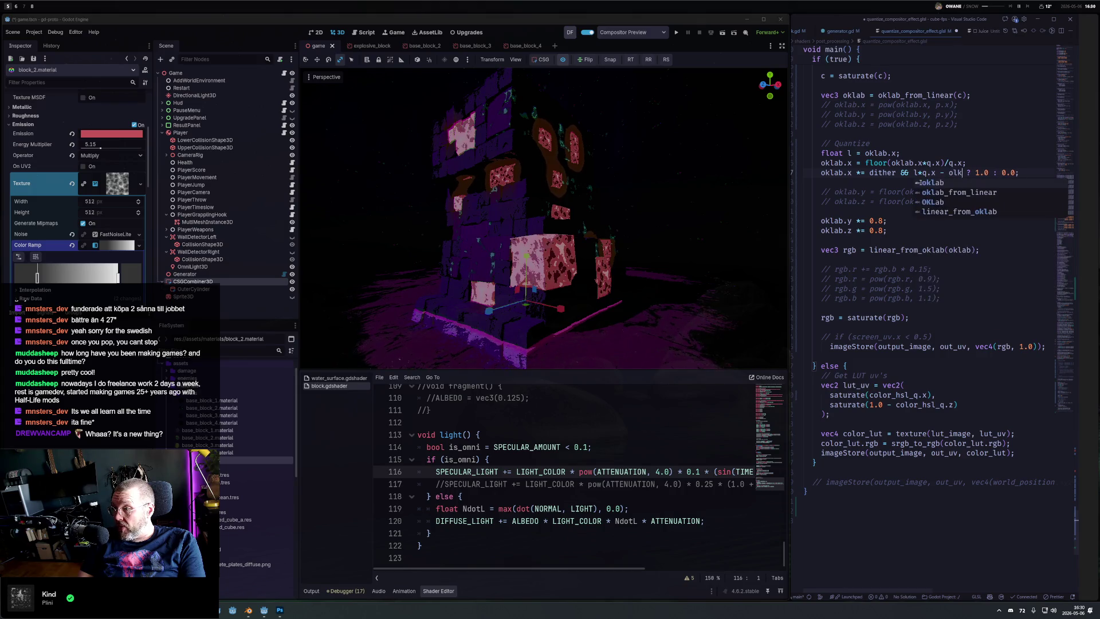
key(BackSpace)
key(BackSpace)
key(BackSpace)
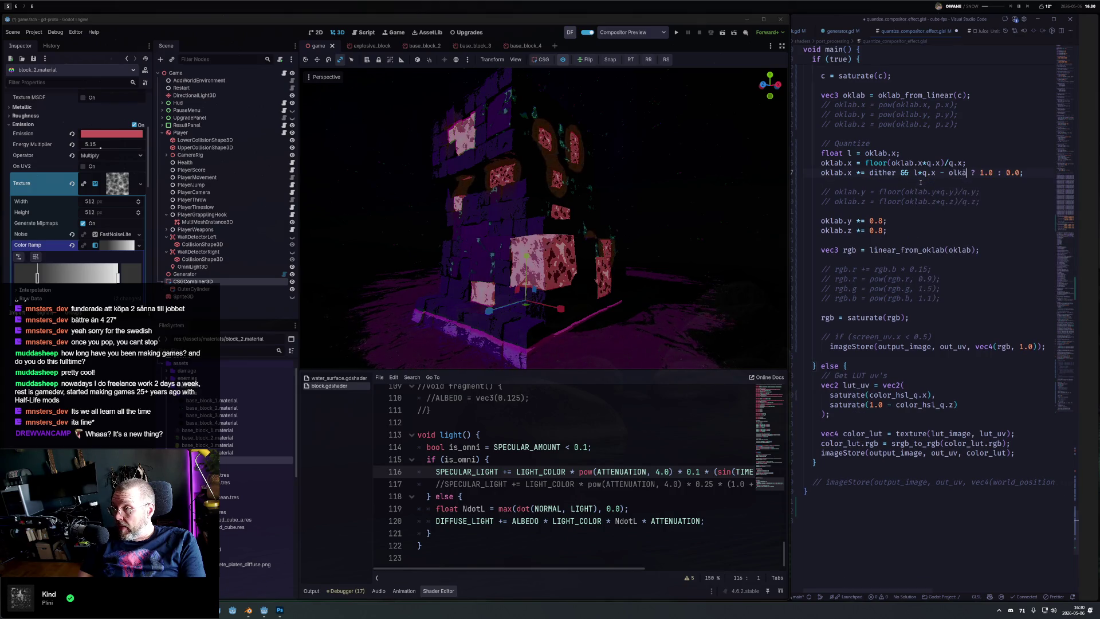
text(okla)
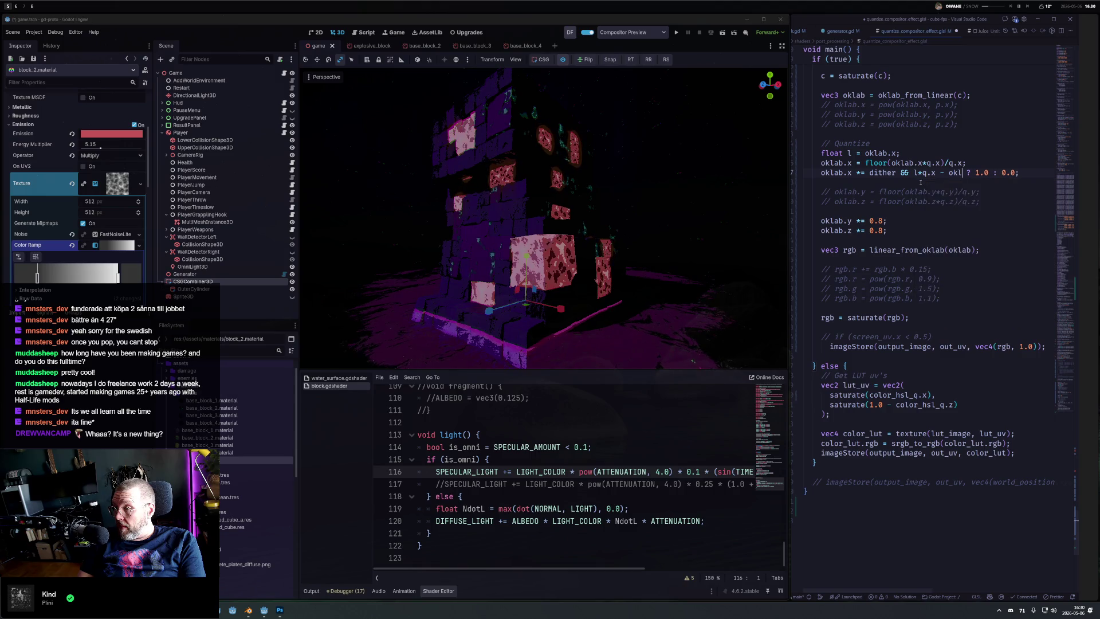
text(b.x)
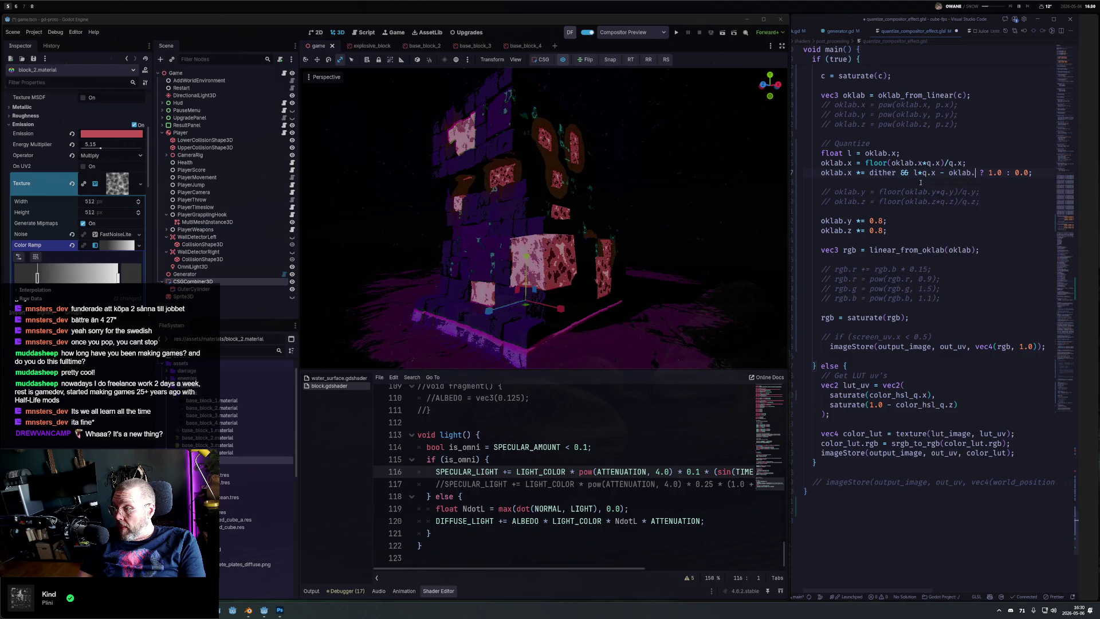
click(915, 172)
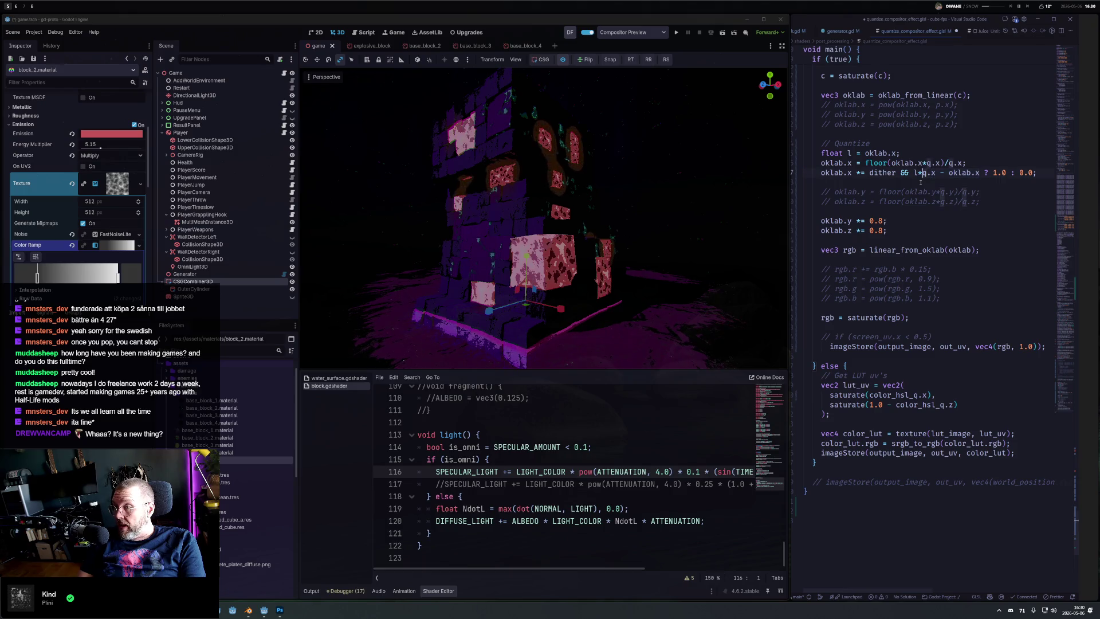
key(shift+Right)
key(shift+Right)
key(shift+Right)
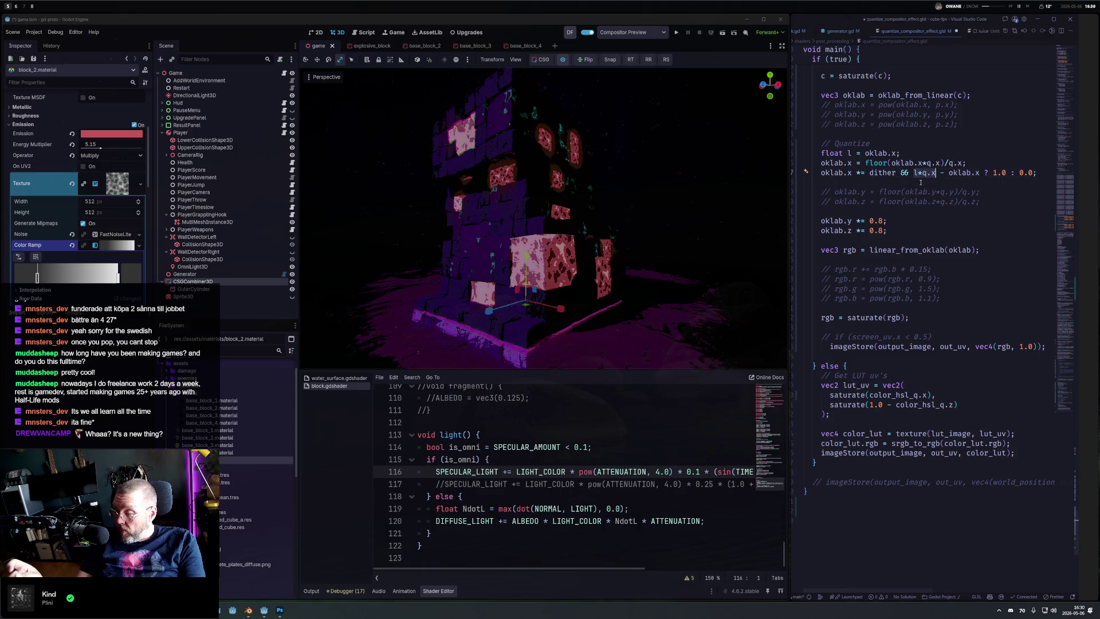
key(Right)
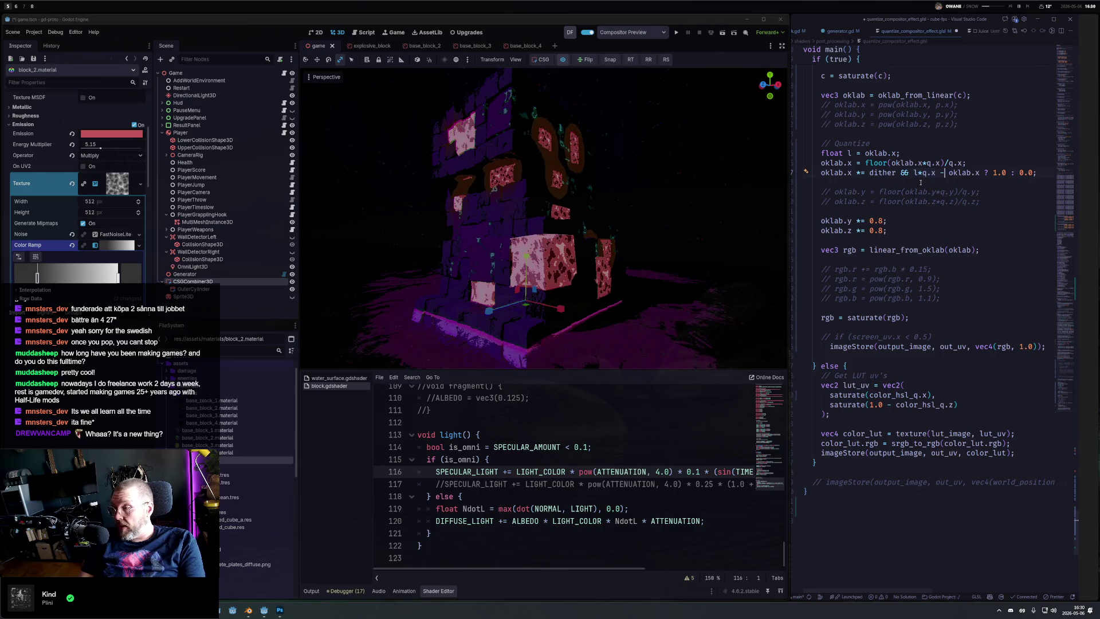
key(BackSpace)
key(BackSpace)
key(BackSpace)
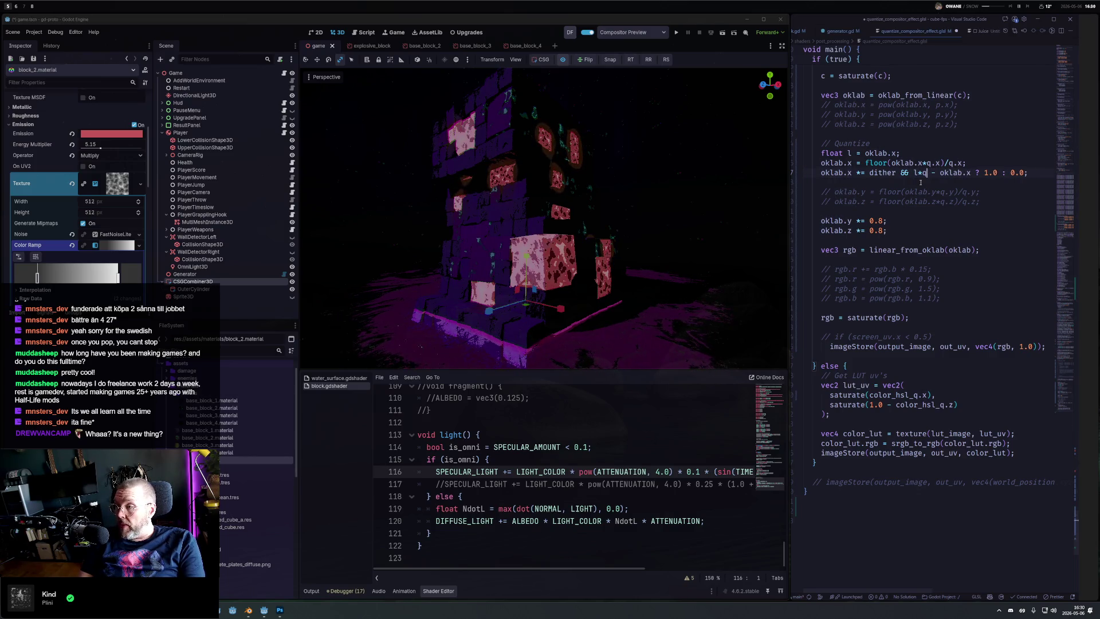
Step: Parenthesize (l - oklab.x) and compare it with > 1.0/q.x
key(ctrl+shift+Right)
key(ctrl+shift+Right)
key(ctrl+shift+Right)
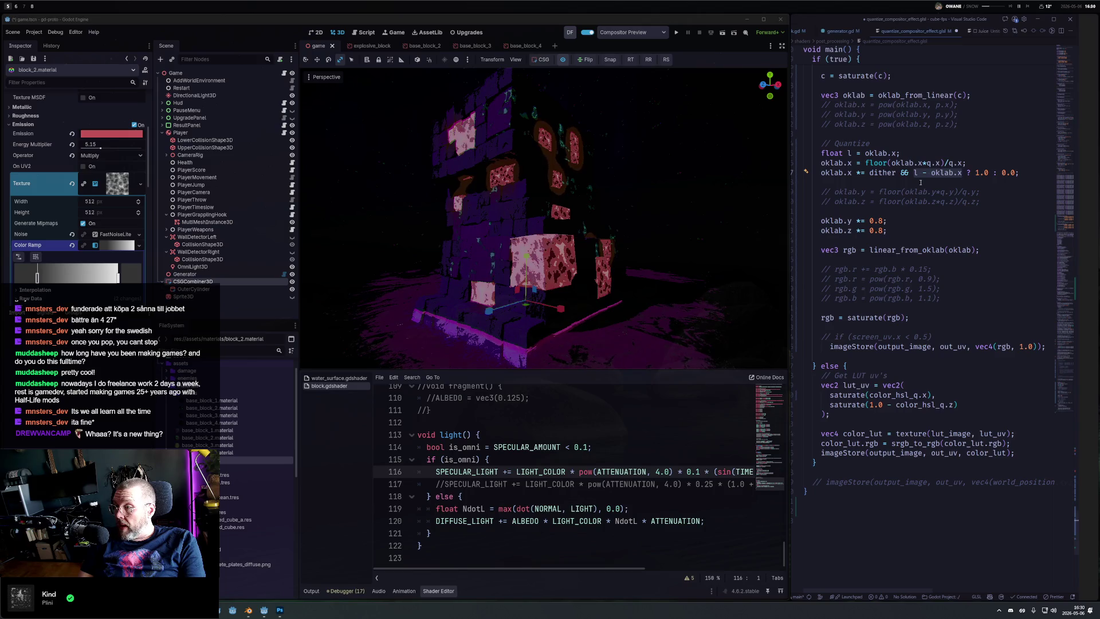
text(()
key(Right)
text(> 0.)
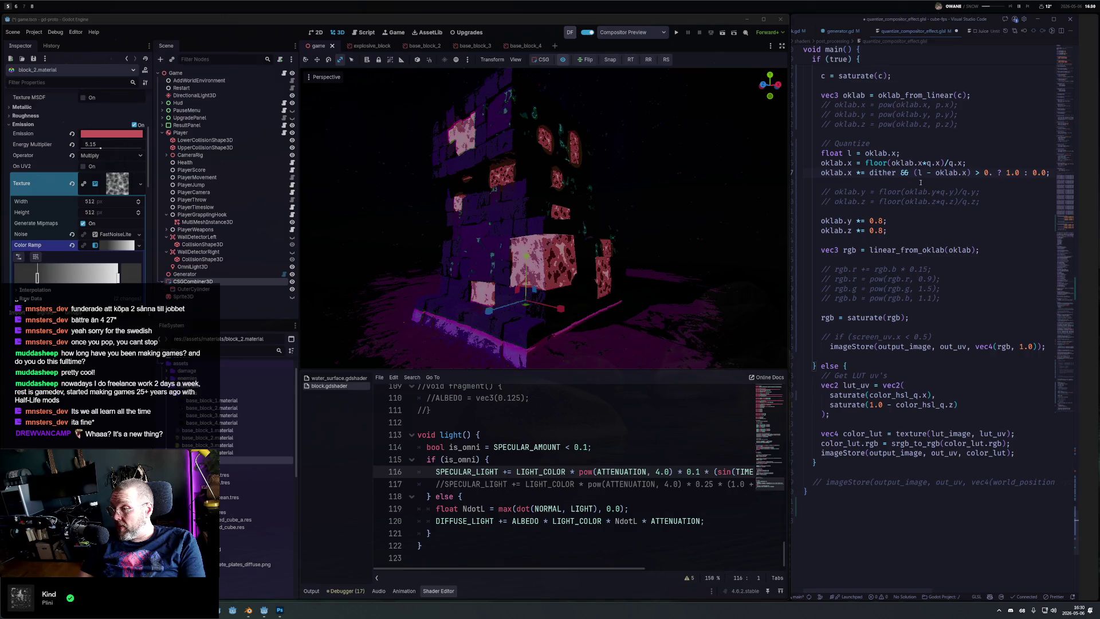
key(BackSpace)
key(BackSpace)
text(1.0/q)
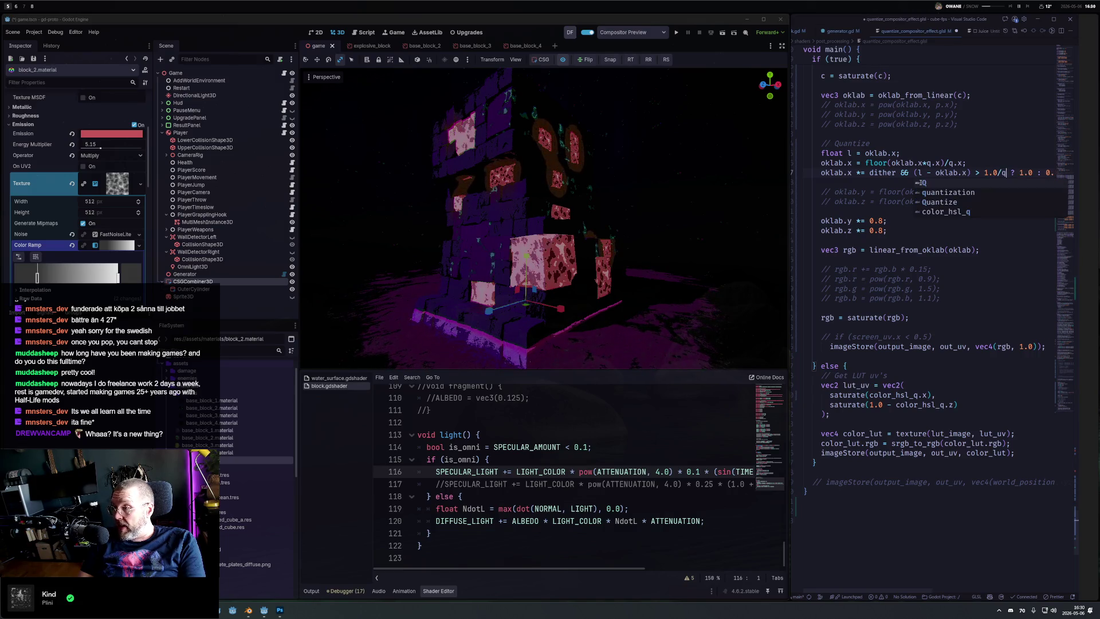
text(.x)
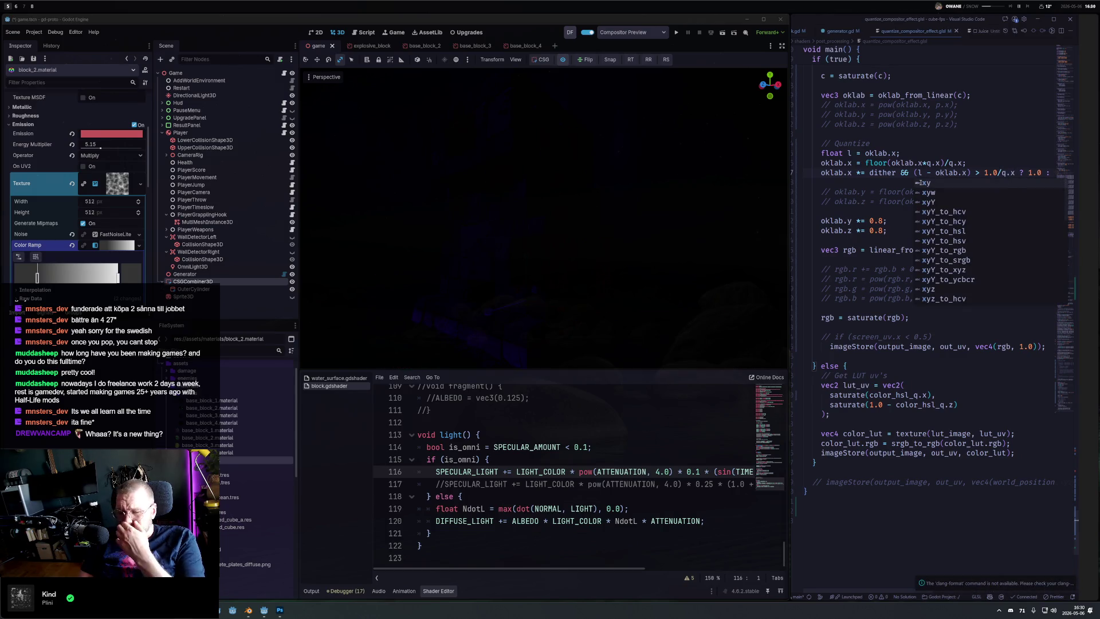
Step: Select the 'oklab.x *=' start of the dither line for replacement
key(Escape)
key(End)
key(Left)
key(Left)
key(Left)
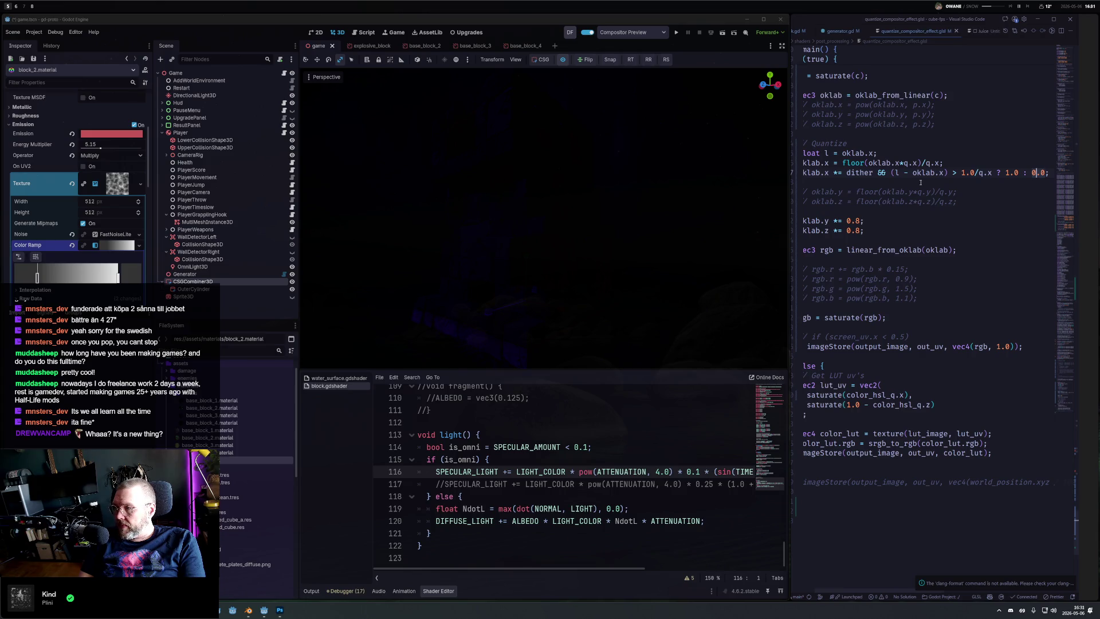
key(End)
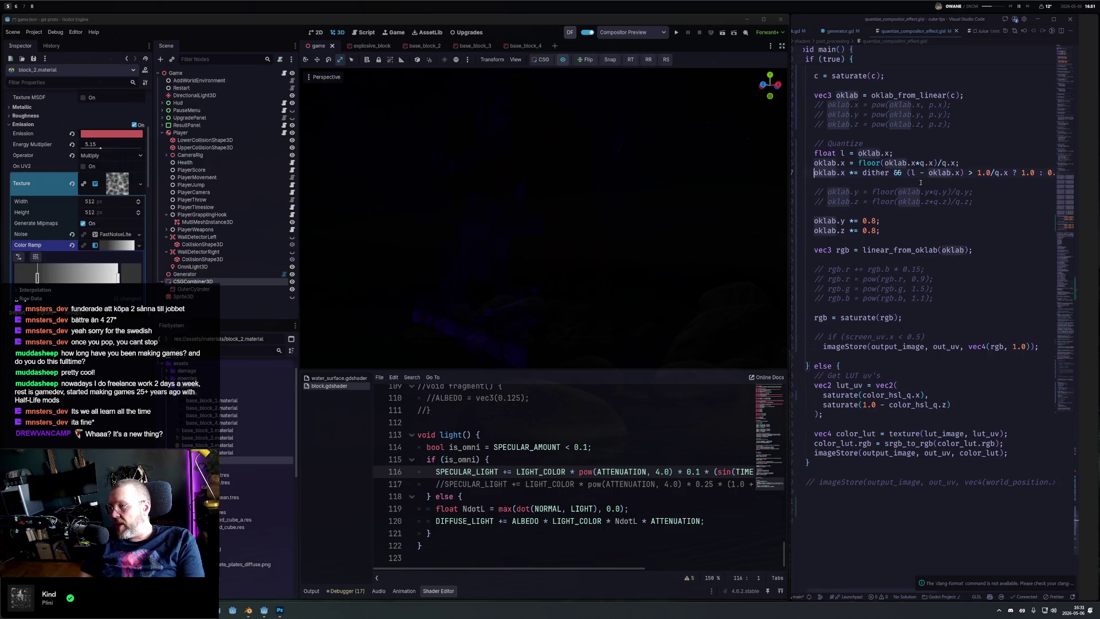
key(Left)
key(Left)
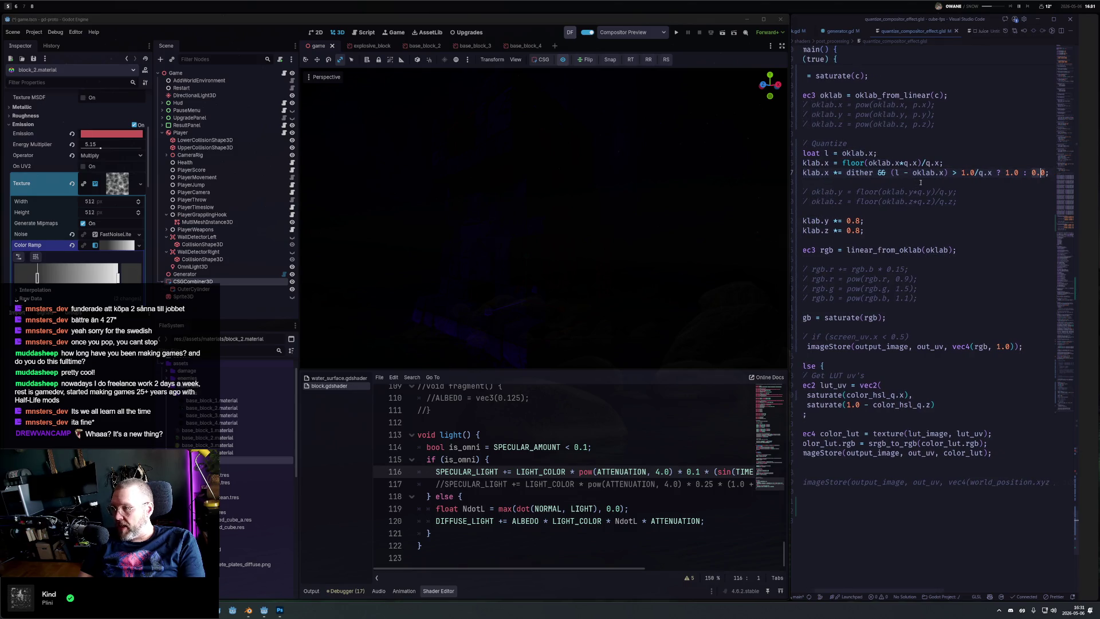
key(Home)
key(ctrl+Right)
key(ctrl+Right)
key(shift+Home)
Step: Replace 'oklab.x *=' with 'if' and delete the '? 1.0 : 0.0' tail
text(if)
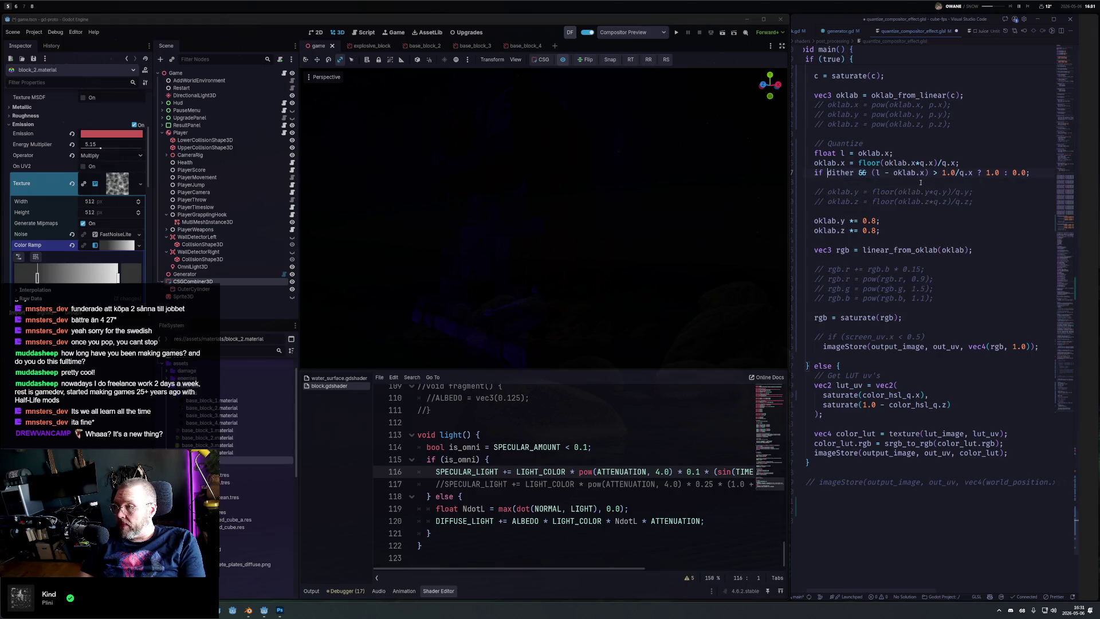
key(ctrl+End)
key(Up)
key(Up)
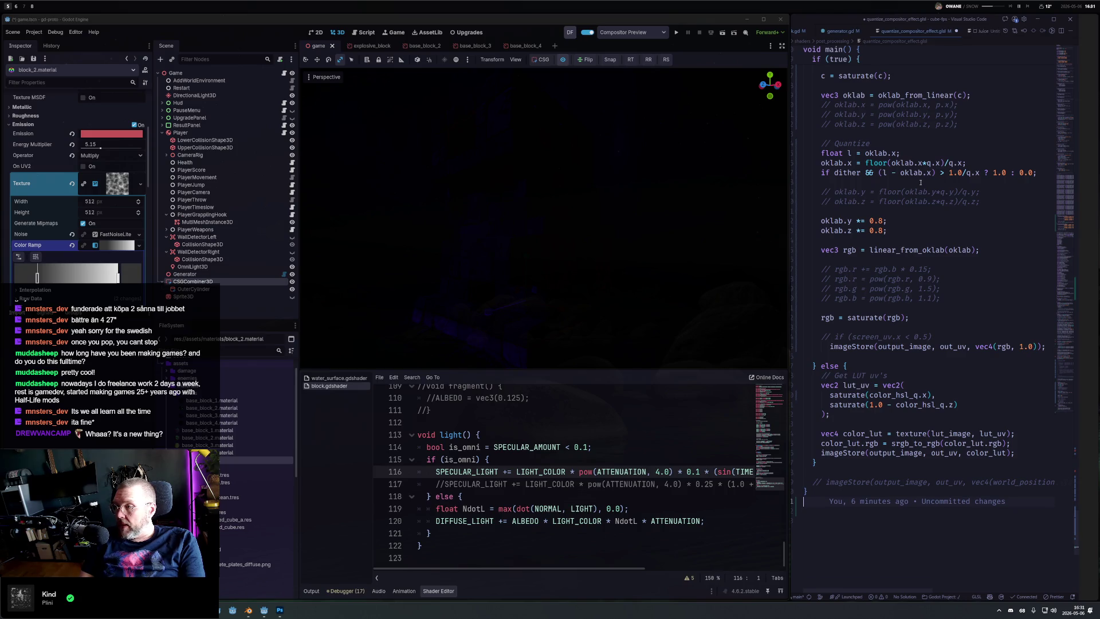
click(975, 172)
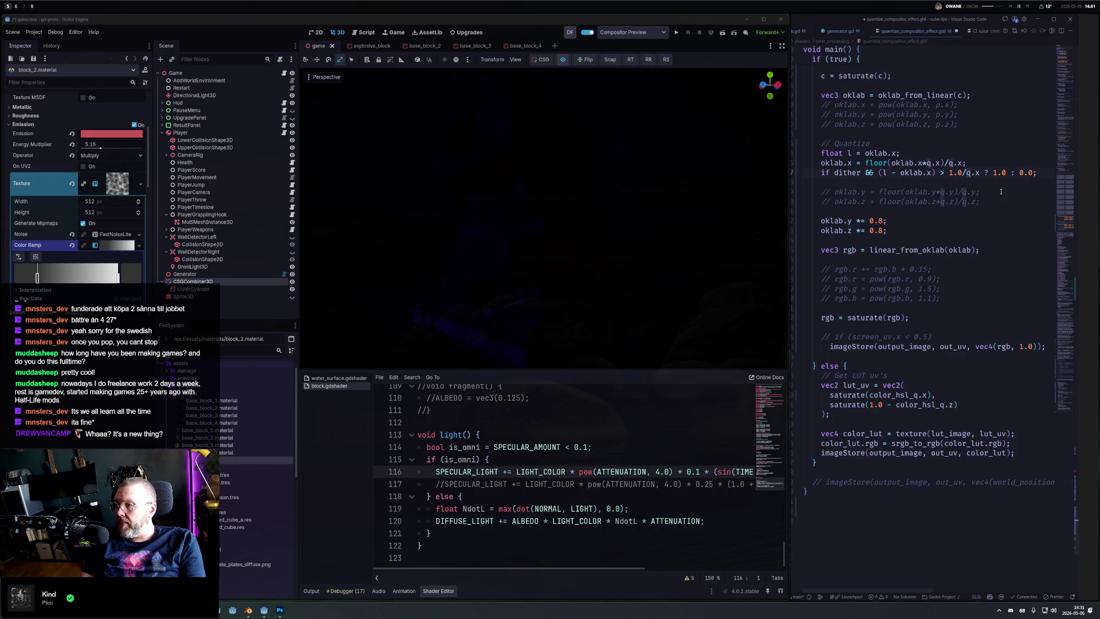
key(Right)
key(shift+End)
key(Delete)
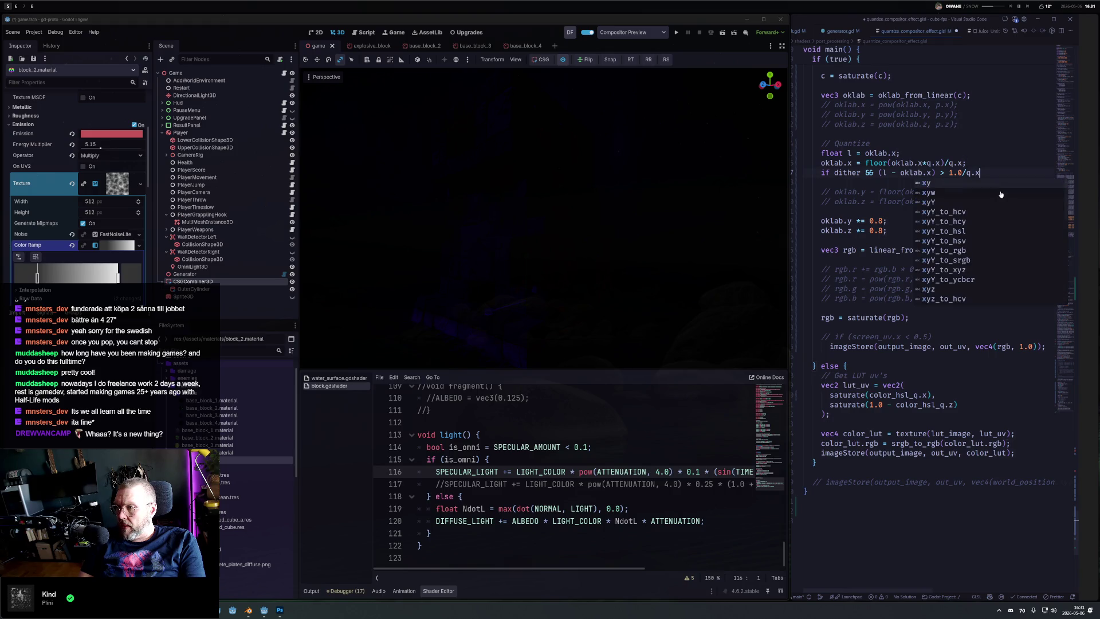
Step: Wrap the if condition in parentheses and drop the dither requirement
key(shift+Home)
key(shift+Right)
key(shift+Right)
key(shift+Right)
text(()
key(shift+ctrl+Left)
key(shift+ctrl+Left)
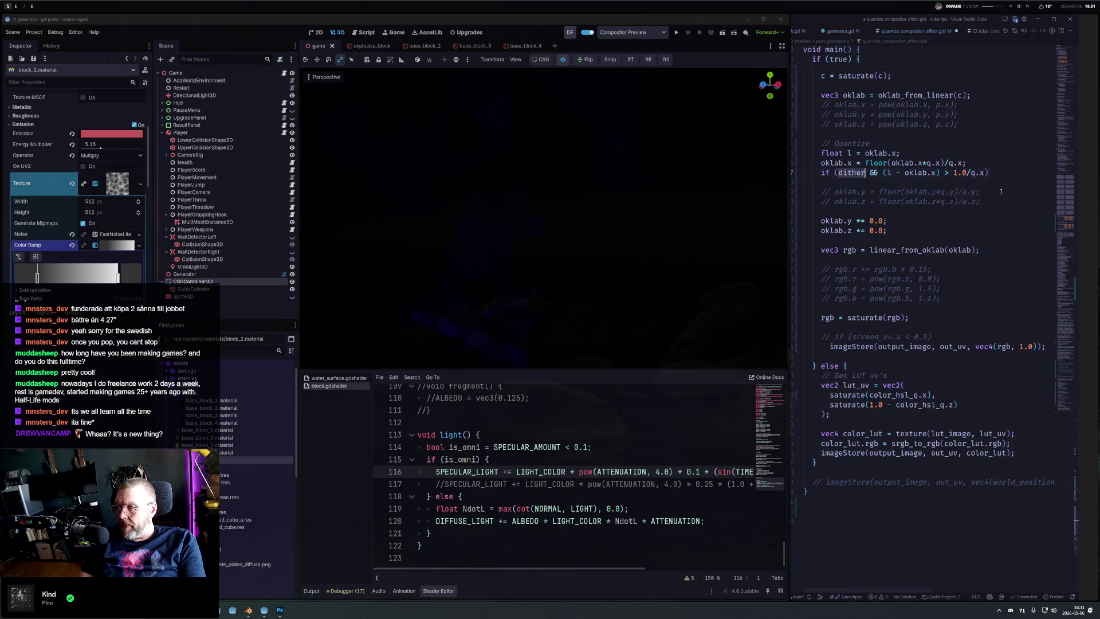
key(BackSpace)
Step: Give the if a body 'oklab.x = 0.0;' and save to re-render the tower
key(End)
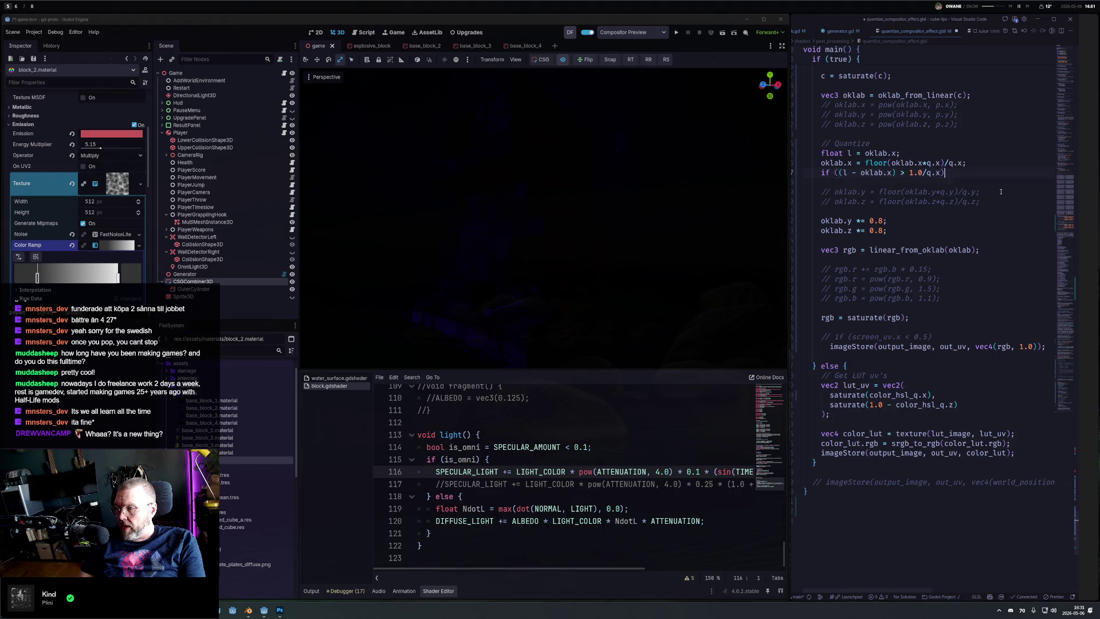
text({)
key(Return)
text(ok)
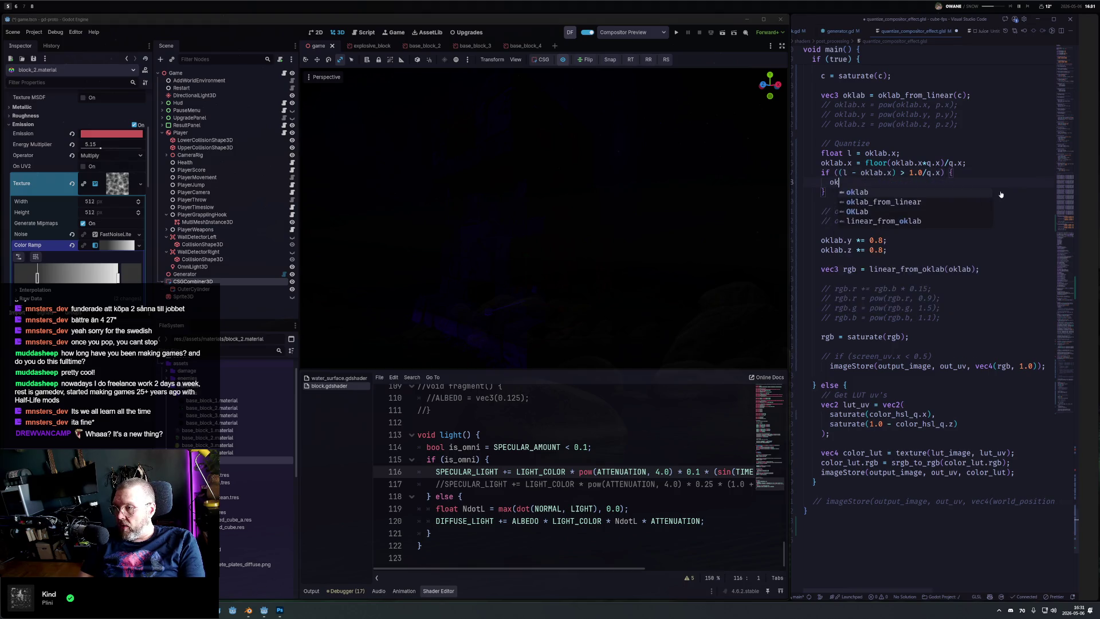
text(lab.x = 0.0;)
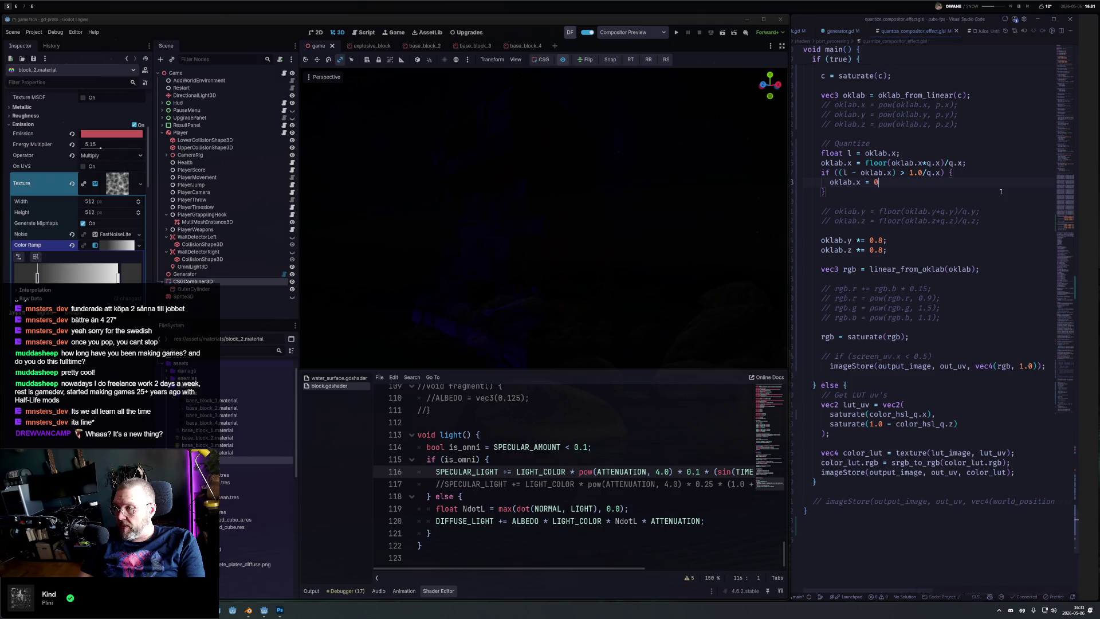
key(ctrl+s)
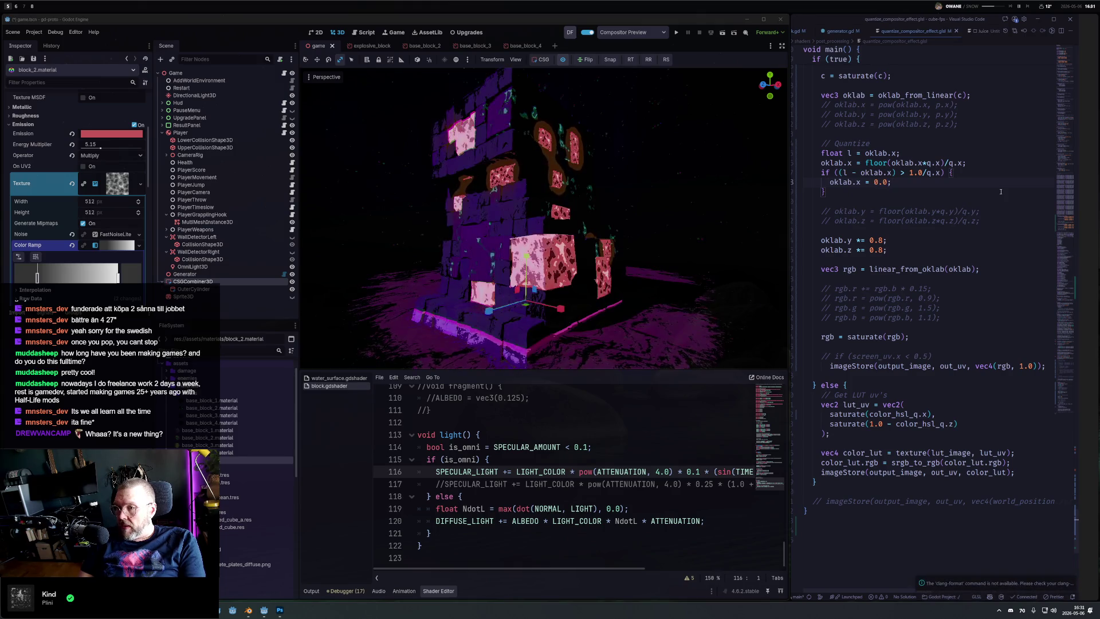
drag(561, 224, 631, 233)
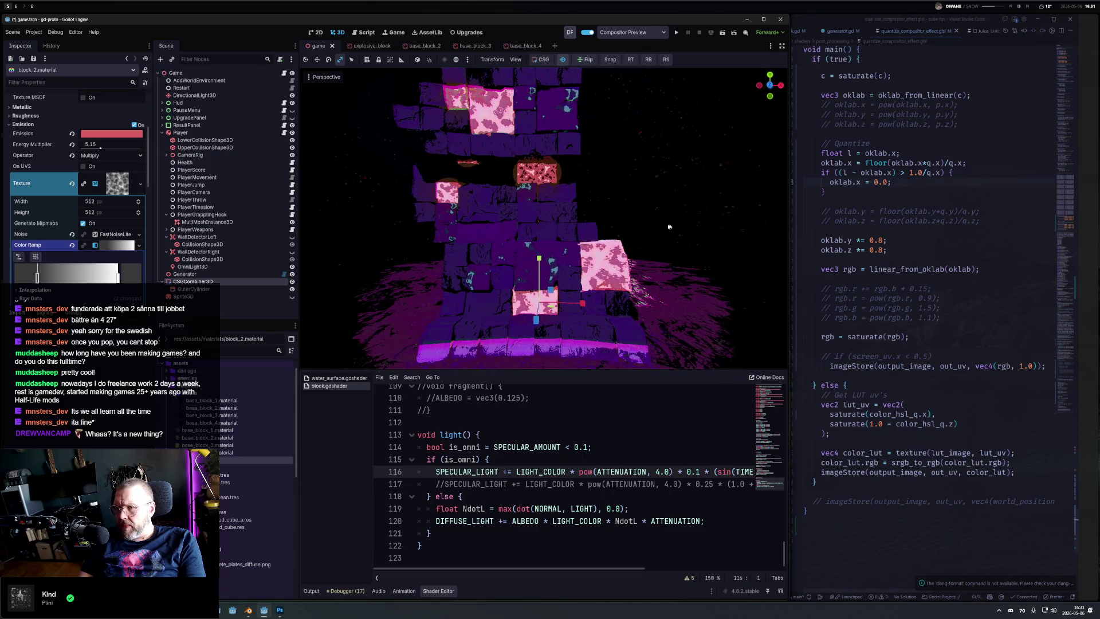
Step: Unhide the Sprite3D node and orbit and zoom up close to the colour-gradient sprite
mouse_move(544, 229)
mouse_down()
mouse_move(607, 232)
mouse_move(504, 218)
mouse_up()
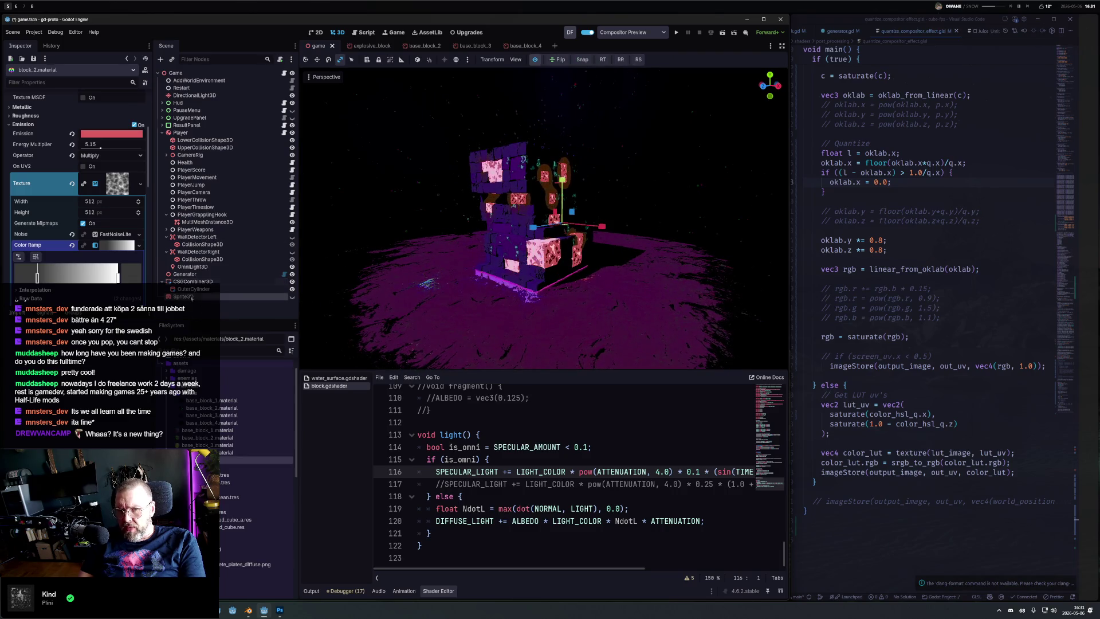
click(229, 296)
click(292, 296)
mouse_move(619, 241)
mouse_down()
mouse_move(658, 245)
mouse_move(537, 224)
mouse_up()
scroll(630, 235, up, 5)
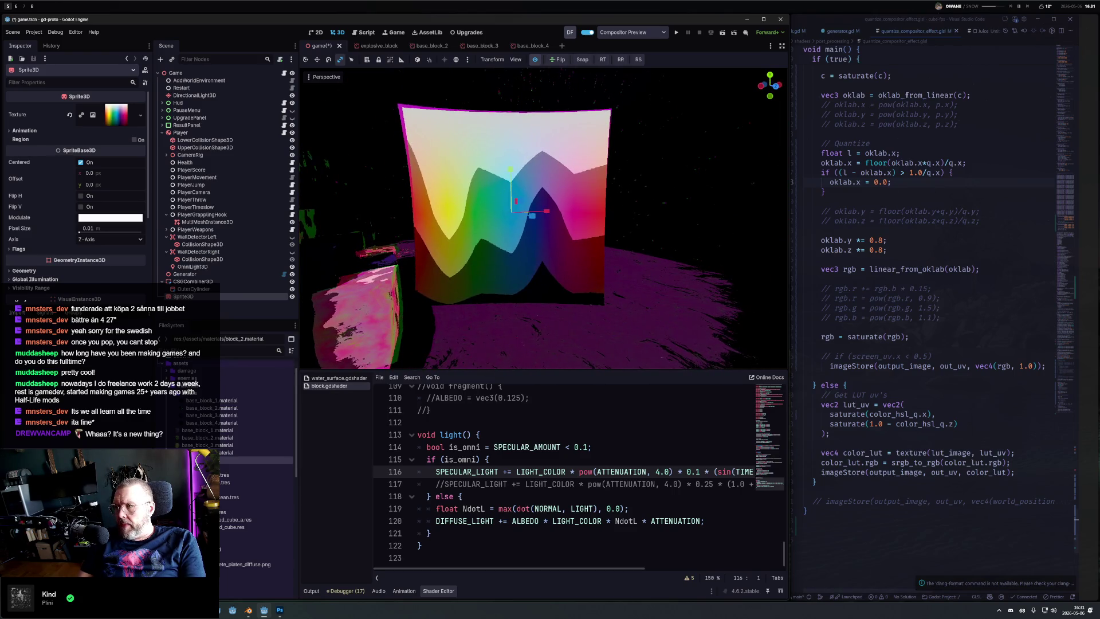
scroll(882, 161, up, 5)
Step: Comment out the vignette factor so the vec3 c line reads color_linear, and save
click(912, 206)
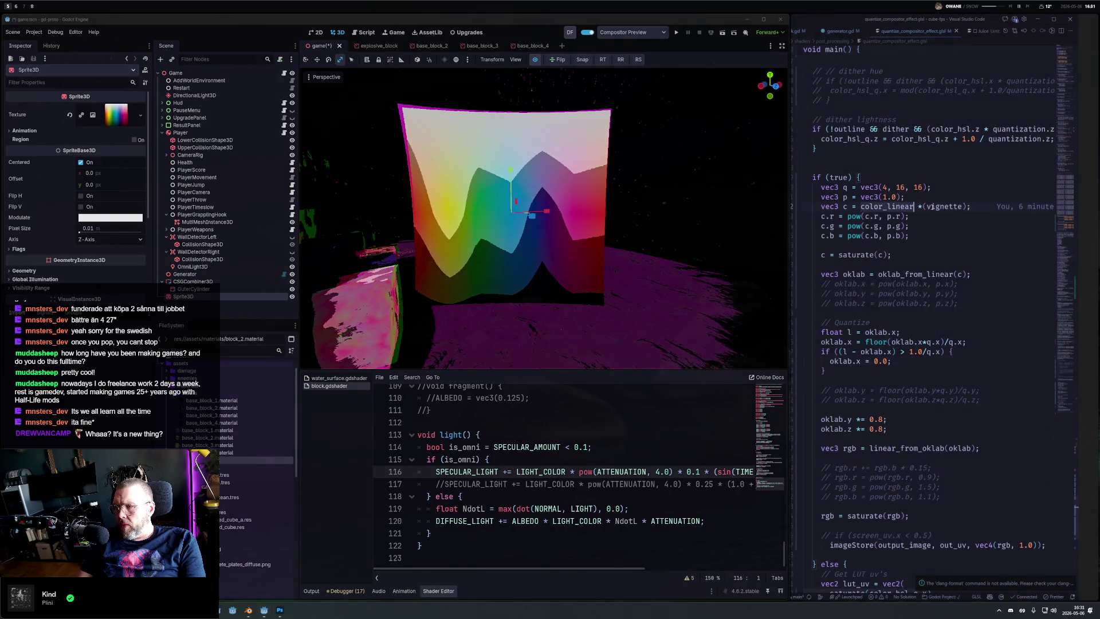
key(Right)
text(; //)
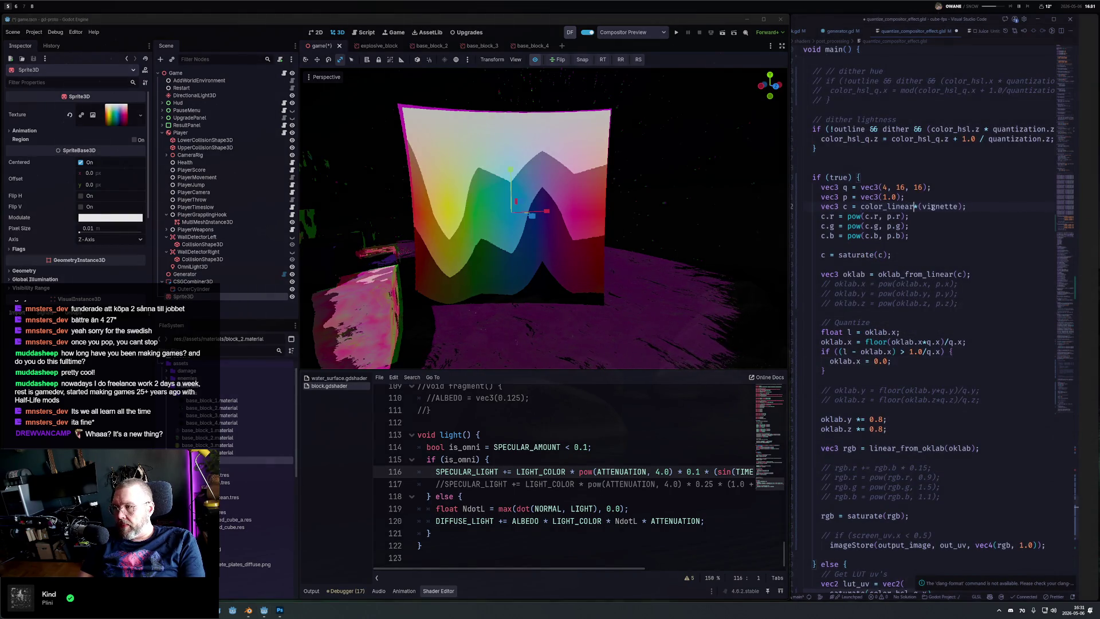
key(ctrl+s)
click(590, 224)
drag(590, 223, 468, 226)
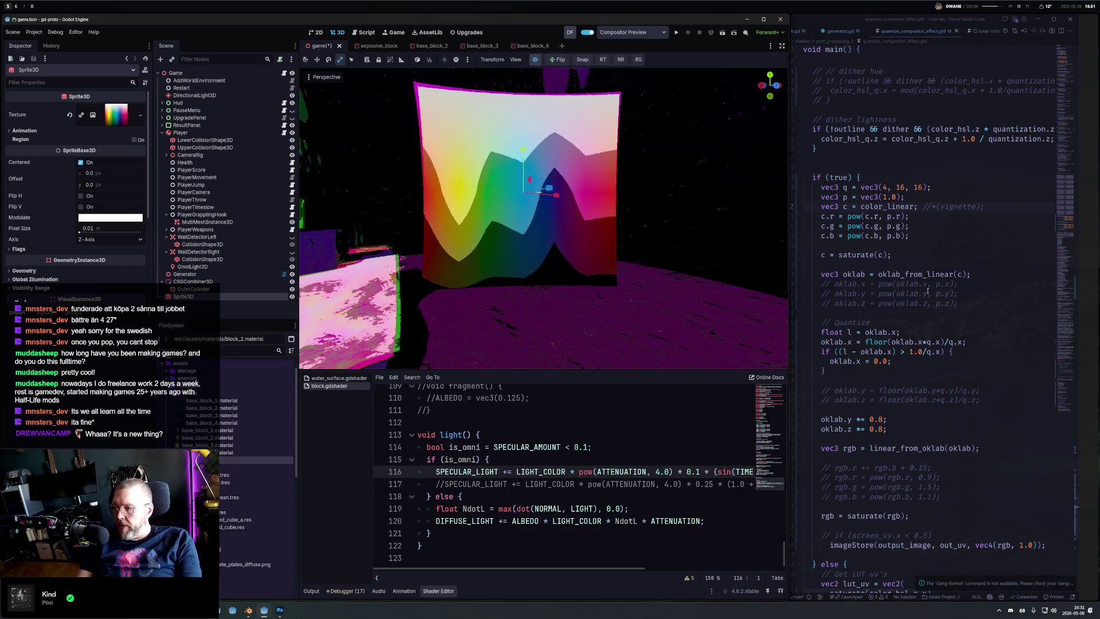
click(884, 361)
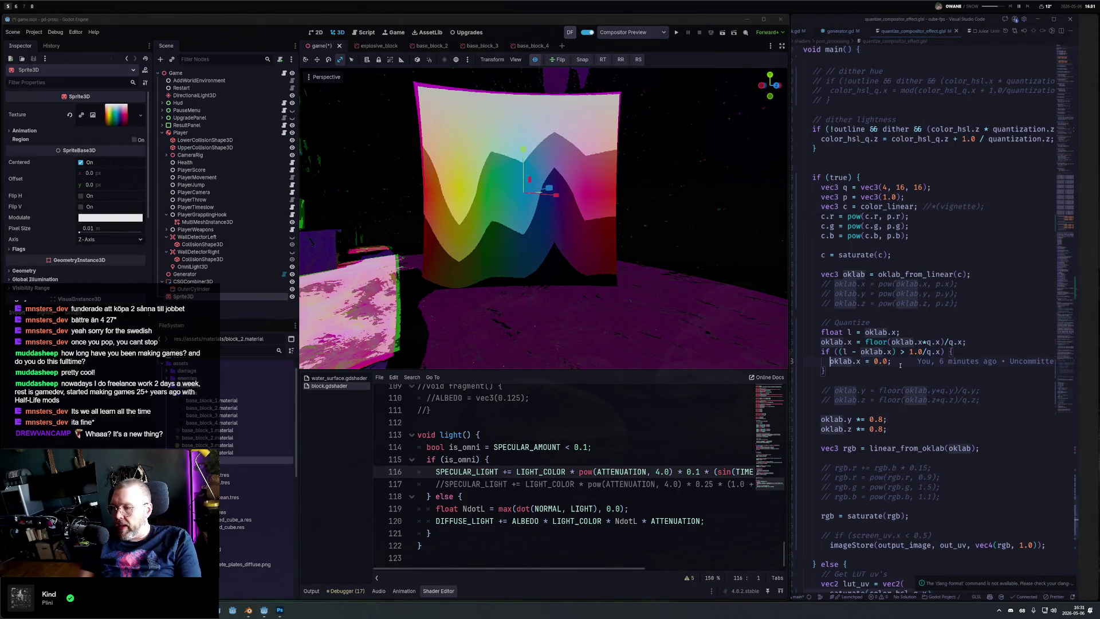
Step: Flip the if condition's comparison from greater-than to less-than and save
key(Up)
key(ctrl+Left)
key(ctrl+Left)
key(ctrl+Left)
key(ctrl+Right)
key(ctrl+Right)
key(ctrl+Right)
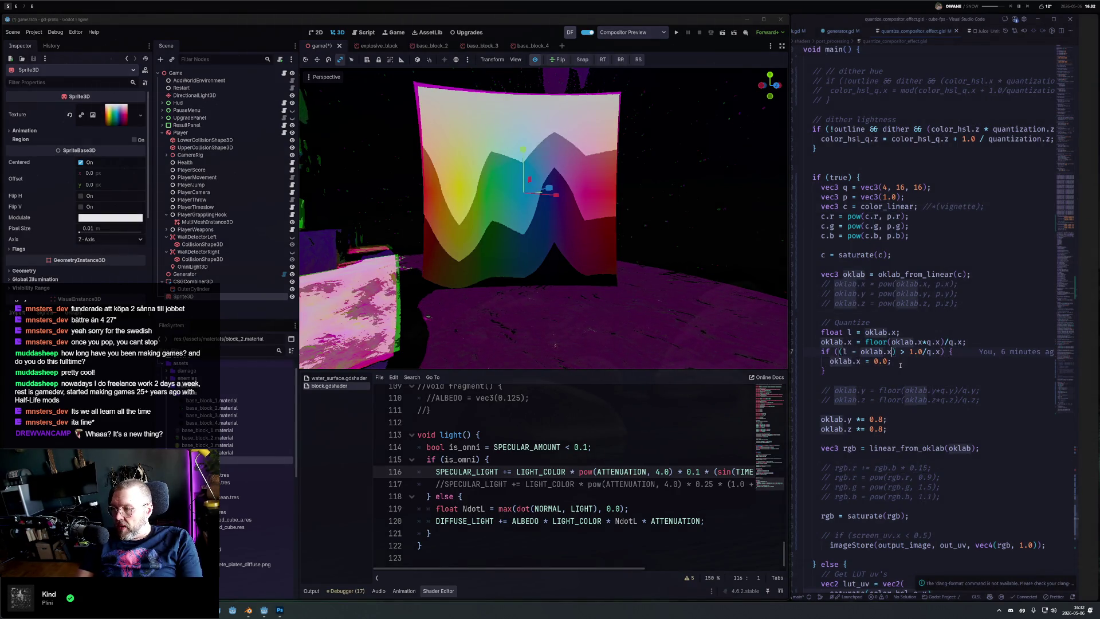
key(Delete)
text(<)
key(ctrl+s)
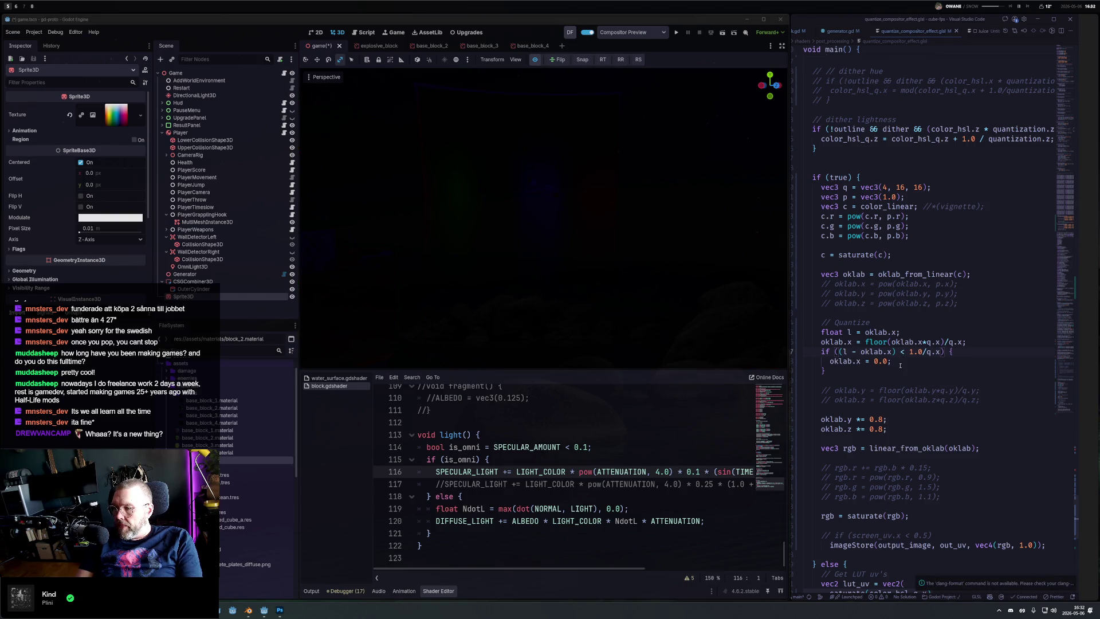
Step: Scale both l and oklab.x by q.x in the if condition
key(Left)
key(Left)
key(Left)
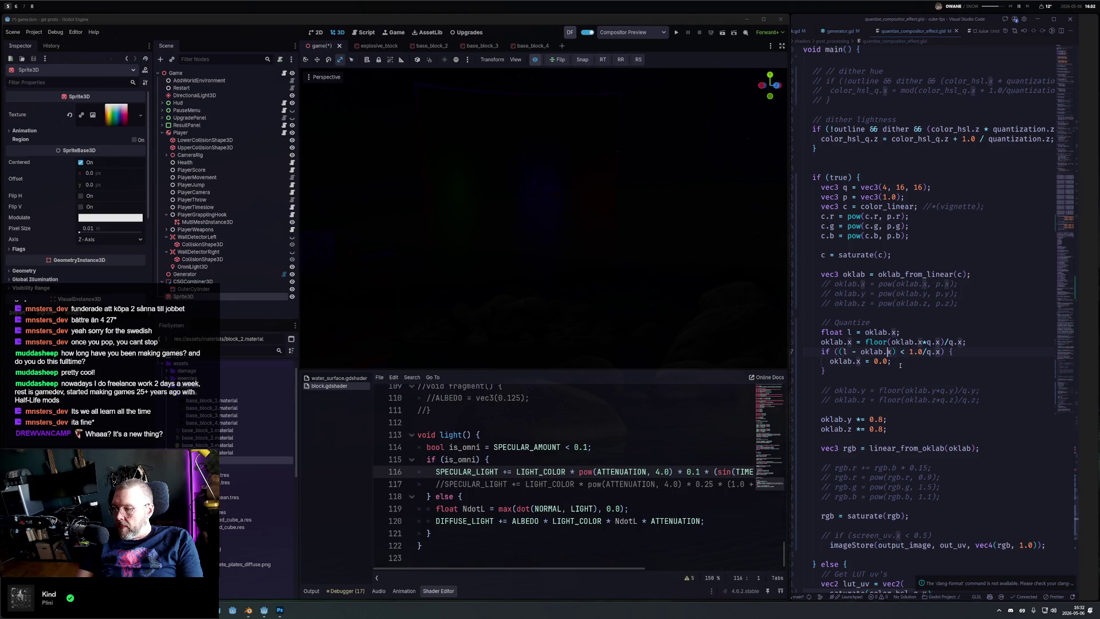
key(Right)
key(Right)
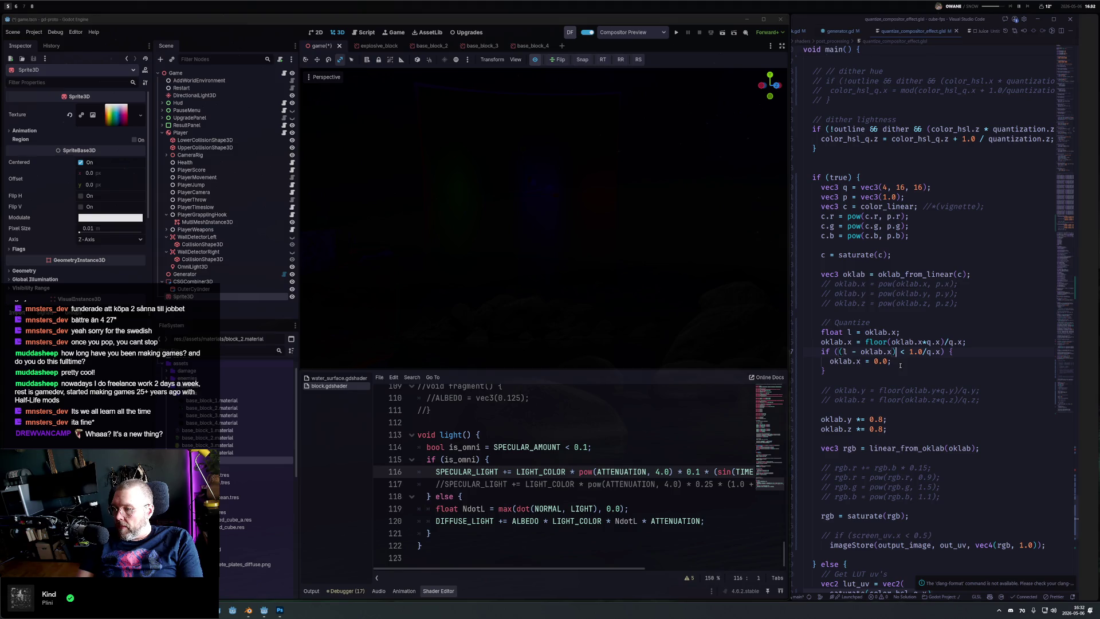
key(Left)
key(Left)
key(Left)
text(*)
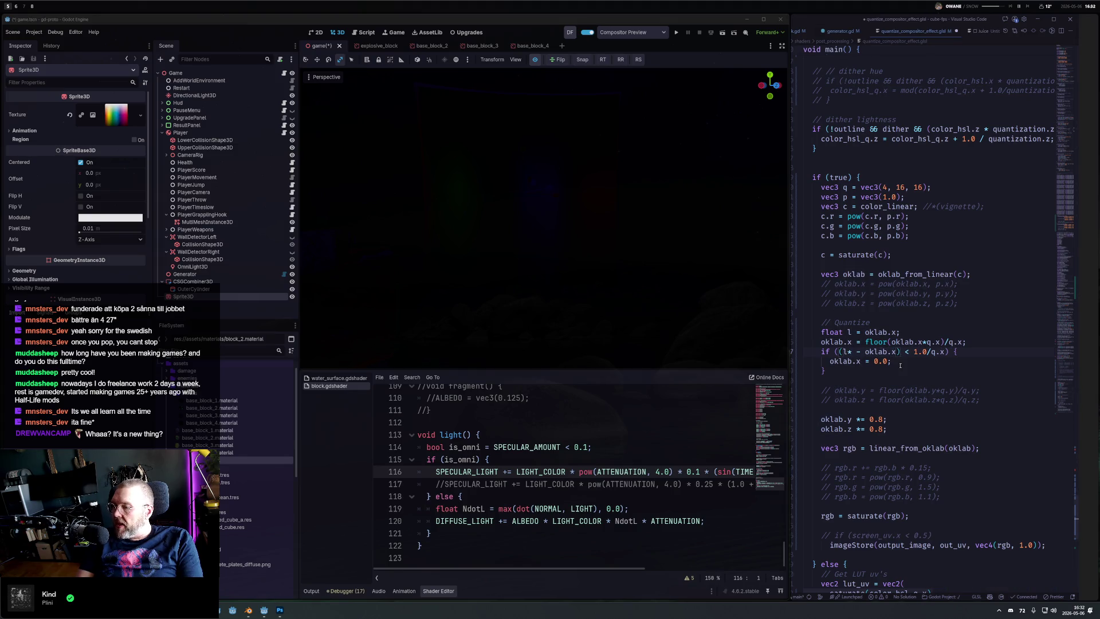
text(q.x)
key(Right)
key(Right)
key(Right)
text(* q.x)
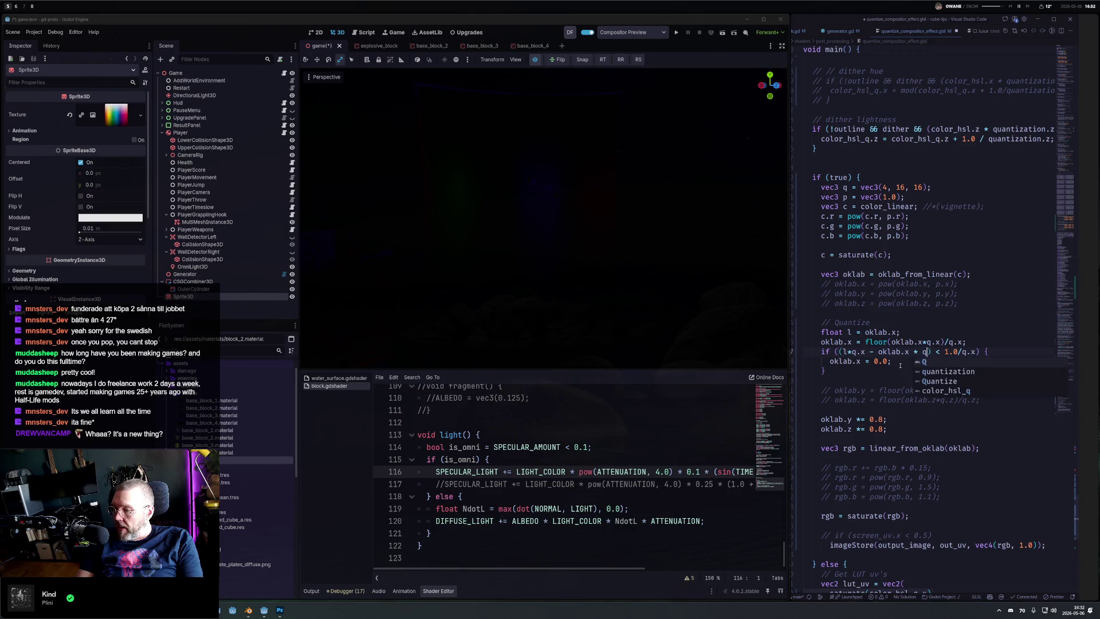
Step: Replace the condition's threshold with 0.5 and save so Godot re-renders
key(ctrl+shift+Right)
text(0.0)
key(Right)
key(Right)
key(Right)
text(5)
key(ctrl+s)
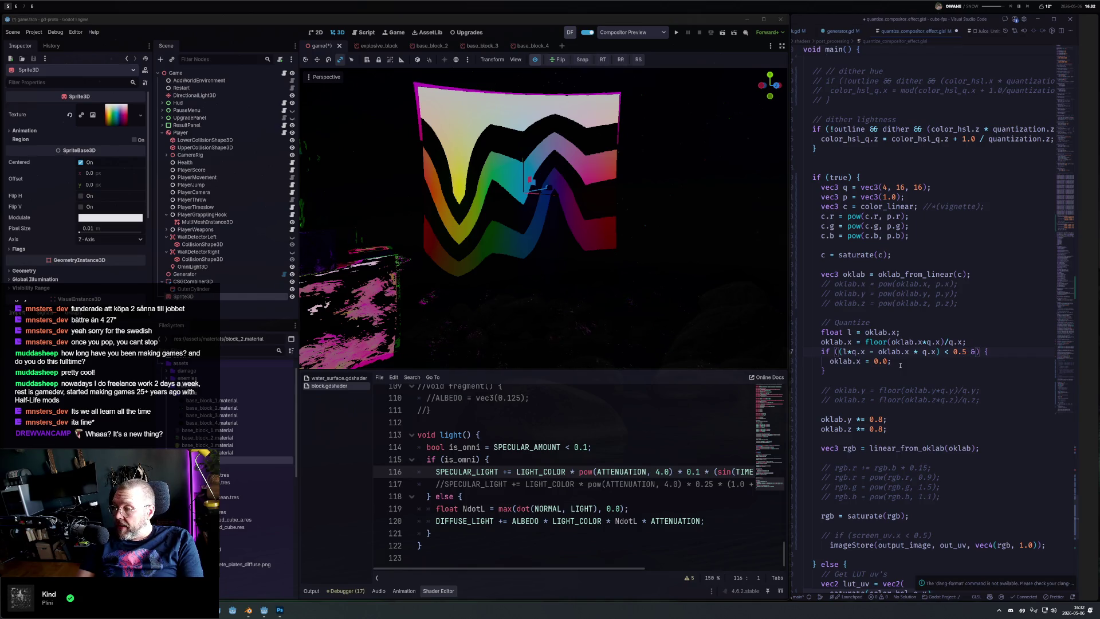
Step: Add '&& dither' to the quantize condition and save
text(dither)
key(ctrl+s)
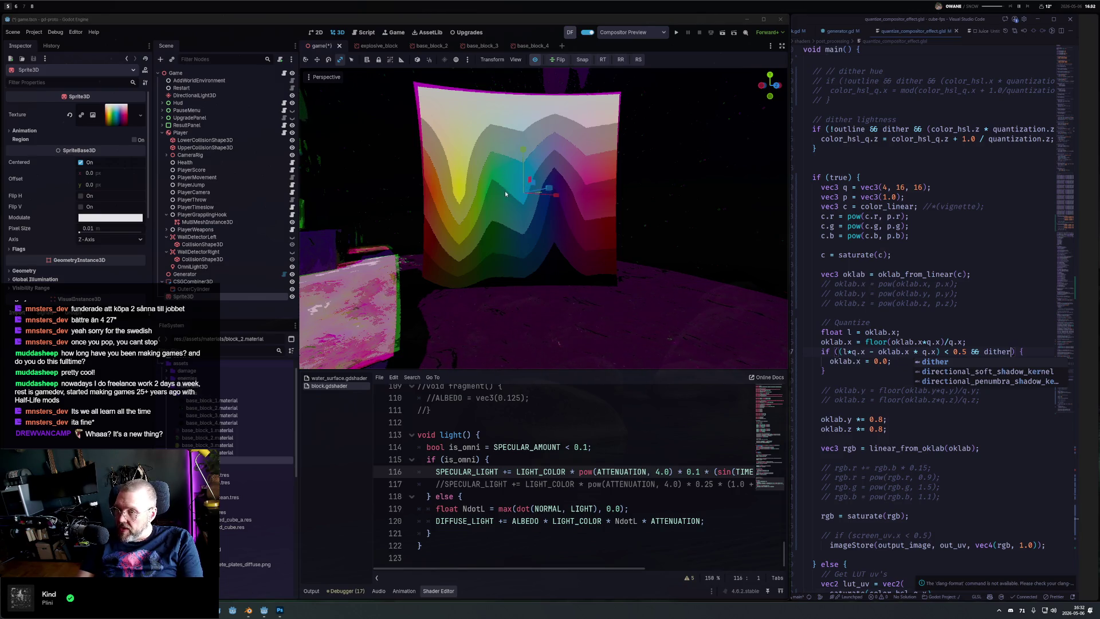
key(Return)
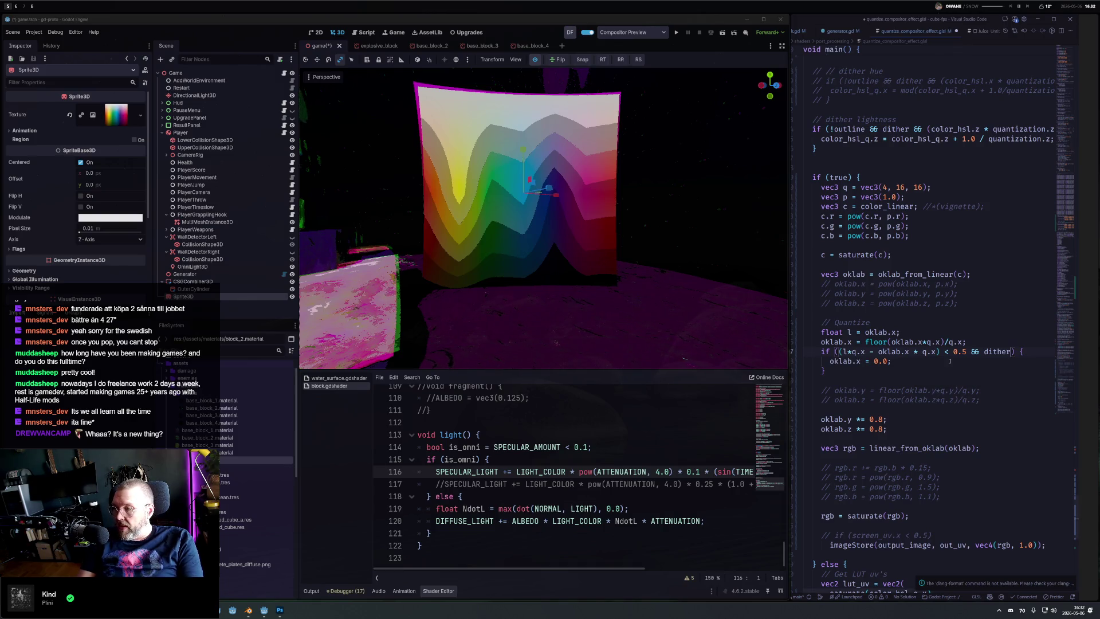
key(Right)
key(Right)
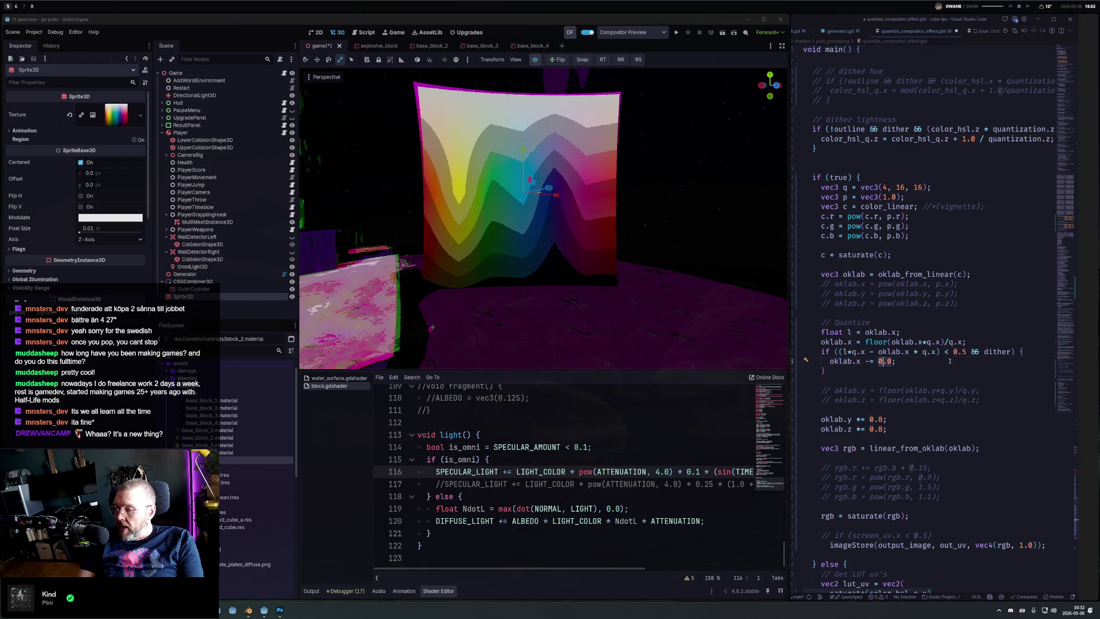
Step: Make the dithered branch subtract 1.0/q.x from oklab.x and save
text(q.x)
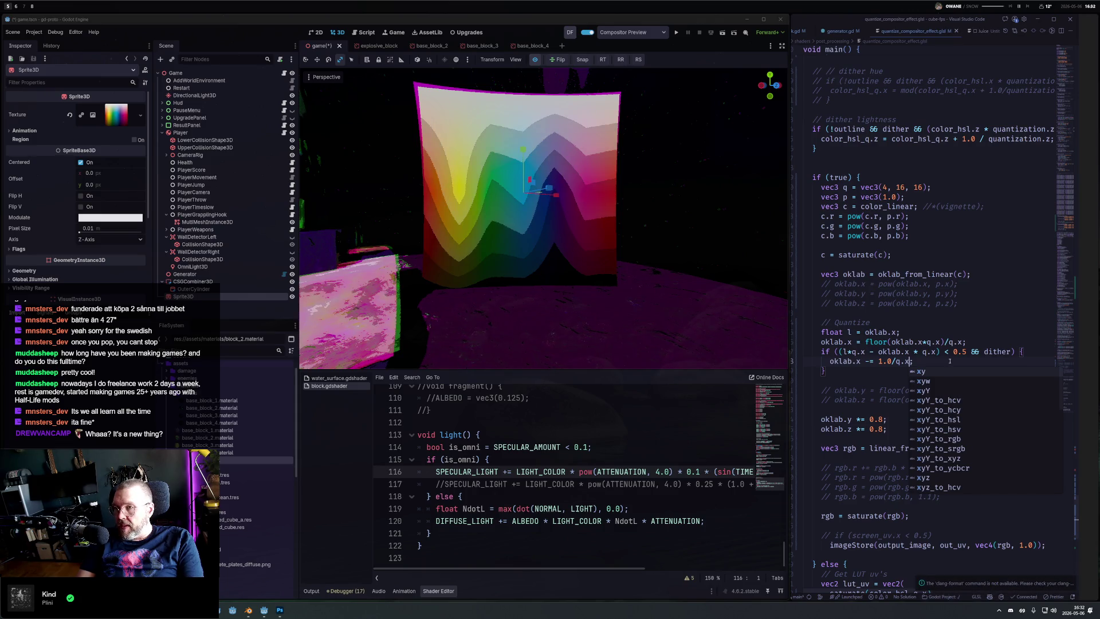
text(;)
key(ctrl+s)
scroll(519, 162, up, 5)
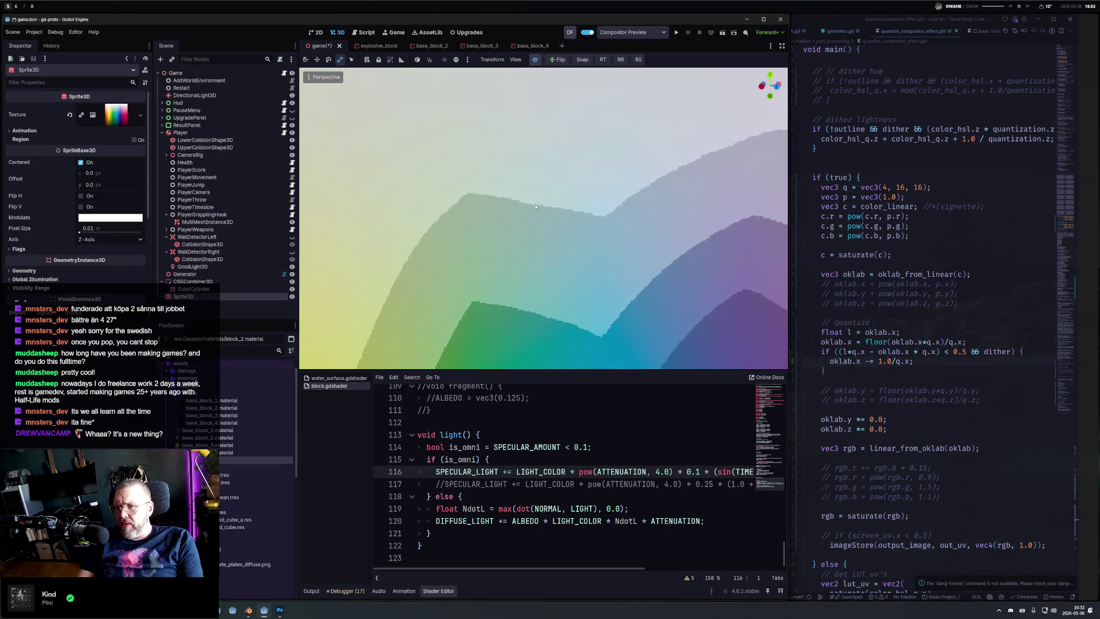
click(324, 76)
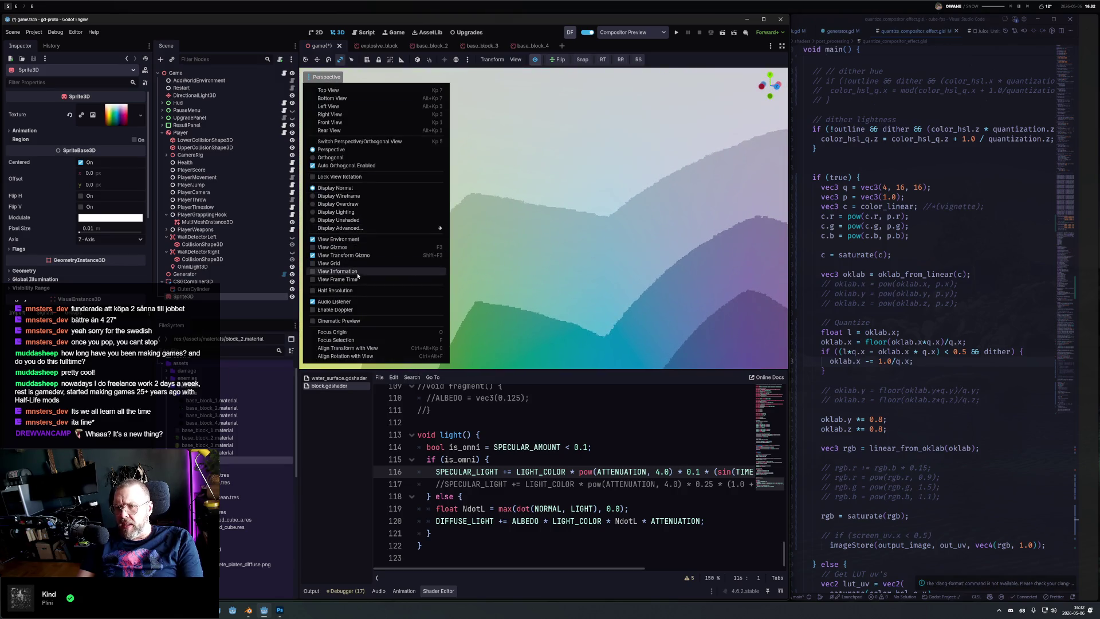
Step: Enable Half Resolution in the viewport's Perspective menu and zoom out to the whole sprite
click(335, 290)
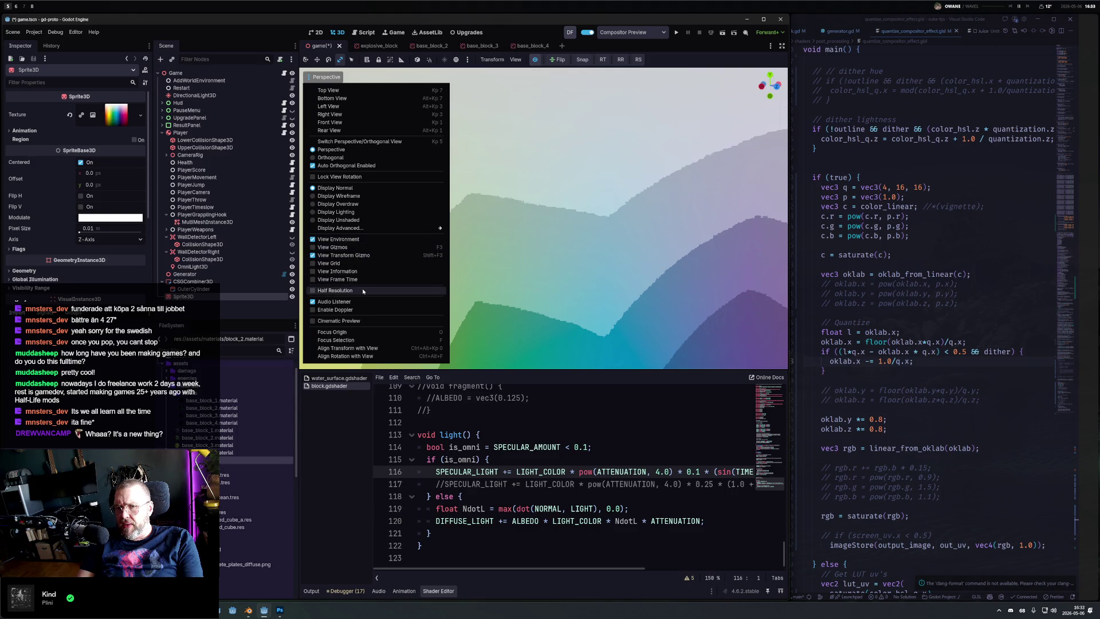
click(563, 217)
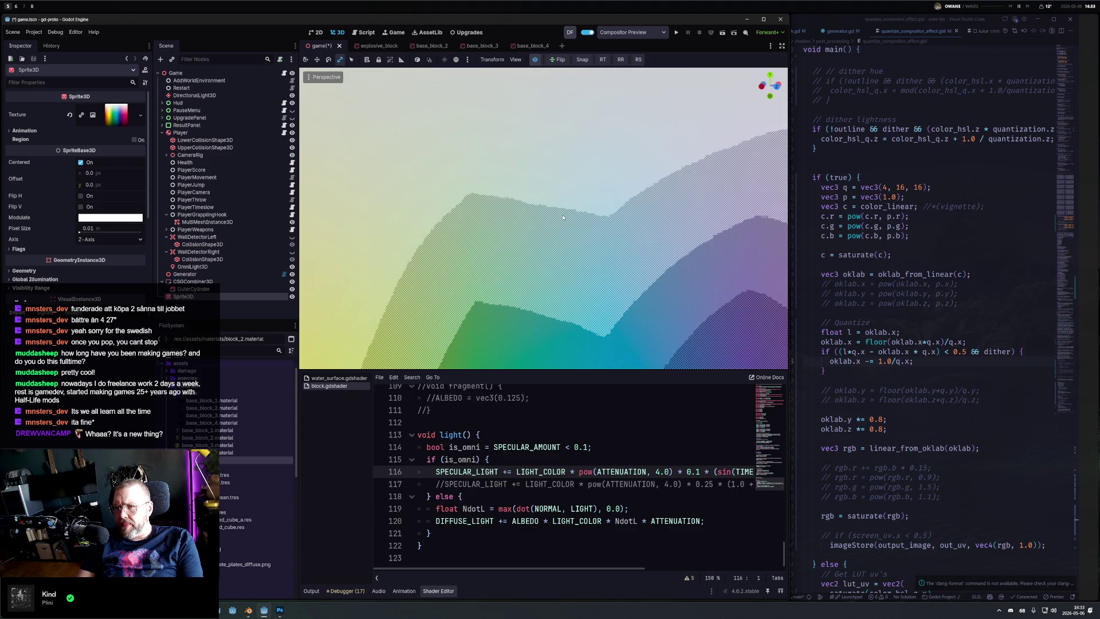
scroll(555, 267, down, 6)
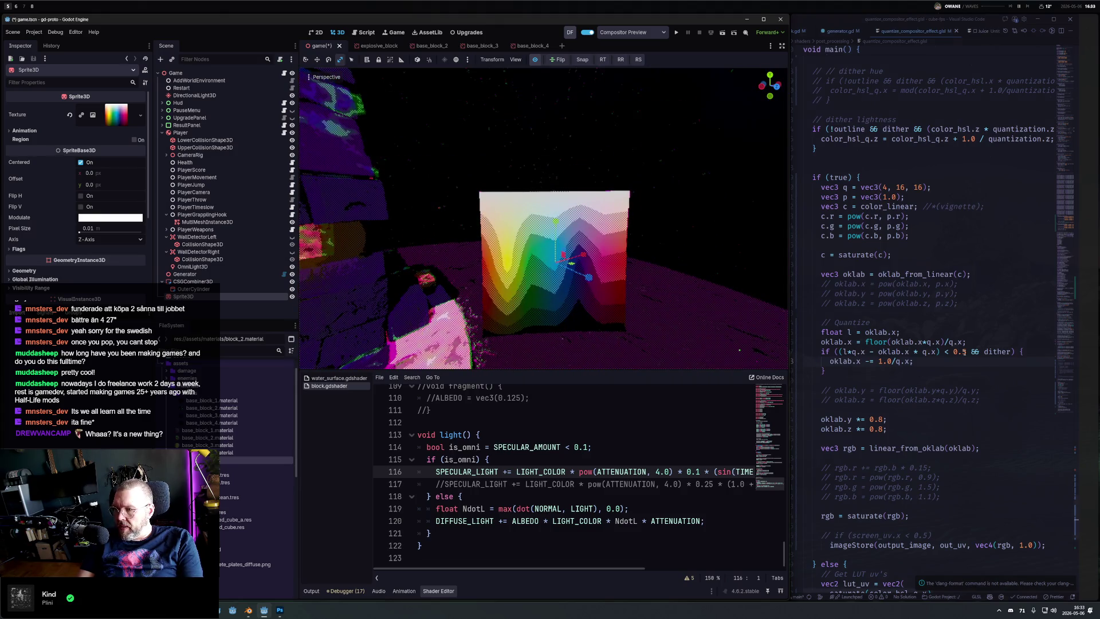
Step: Close the VS Code window beside Godot so the Godot editor takes the full screen
click(945, 351)
key(Right)
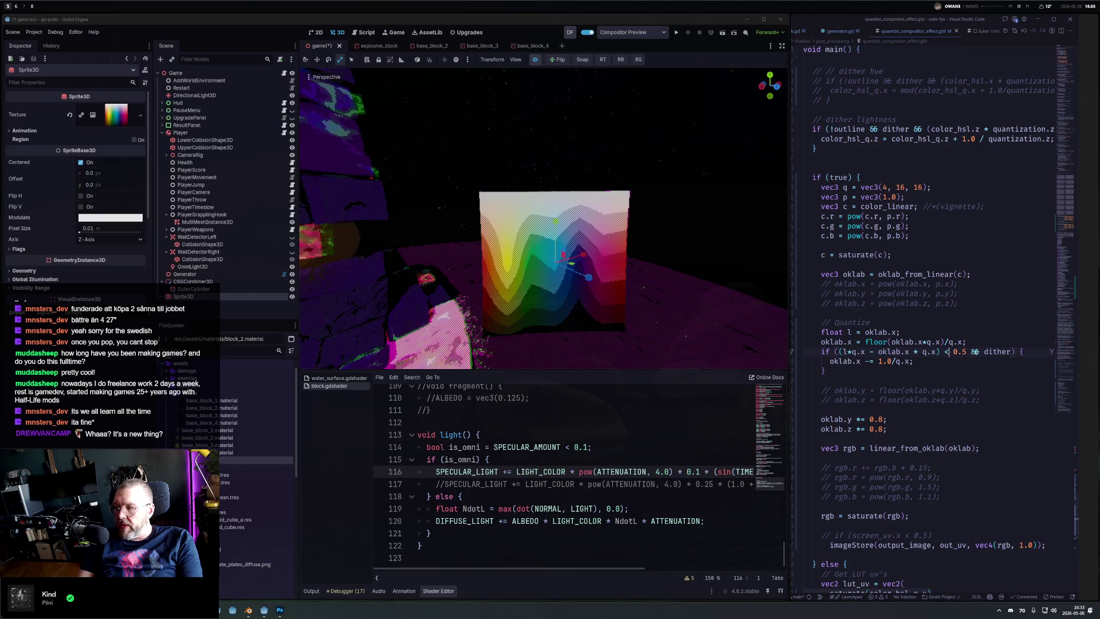
click(843, 332)
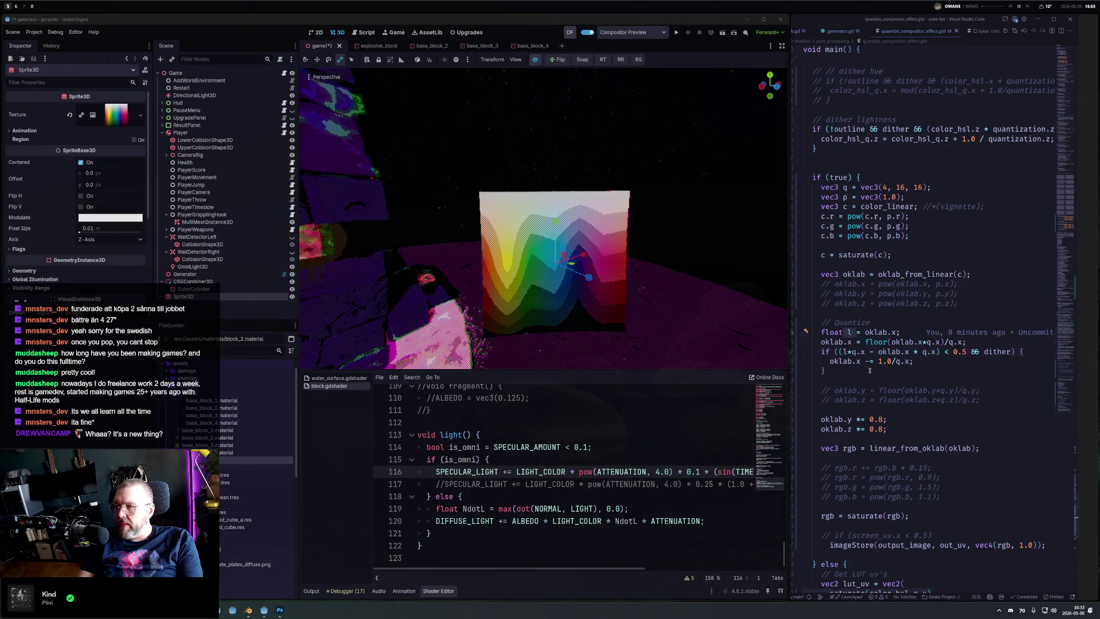
key(super+Left)
click(897, 198)
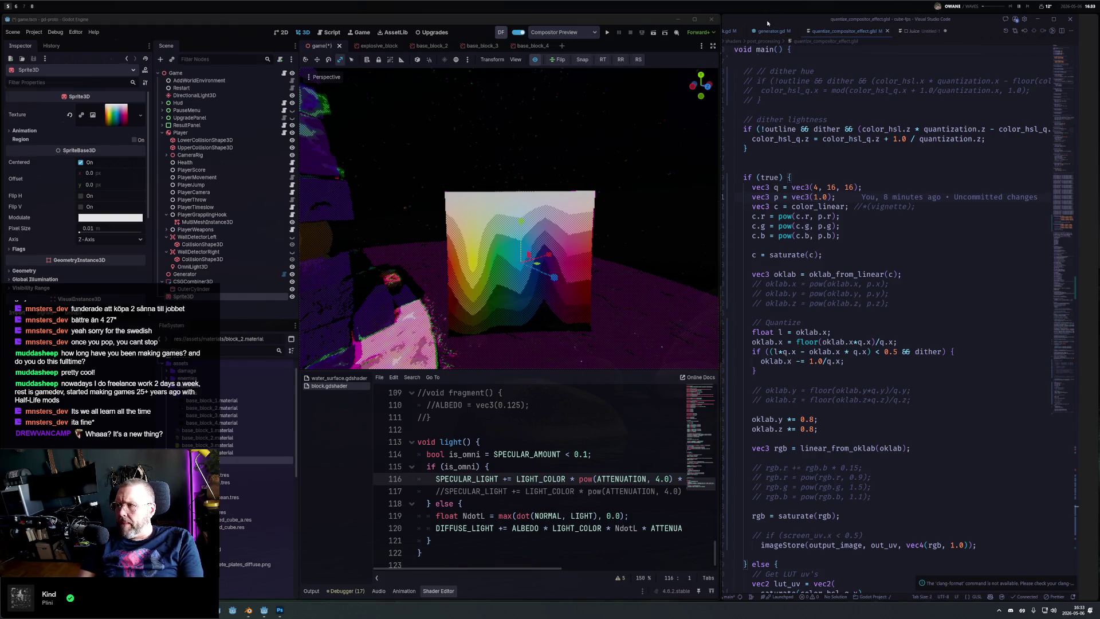
click(1070, 19)
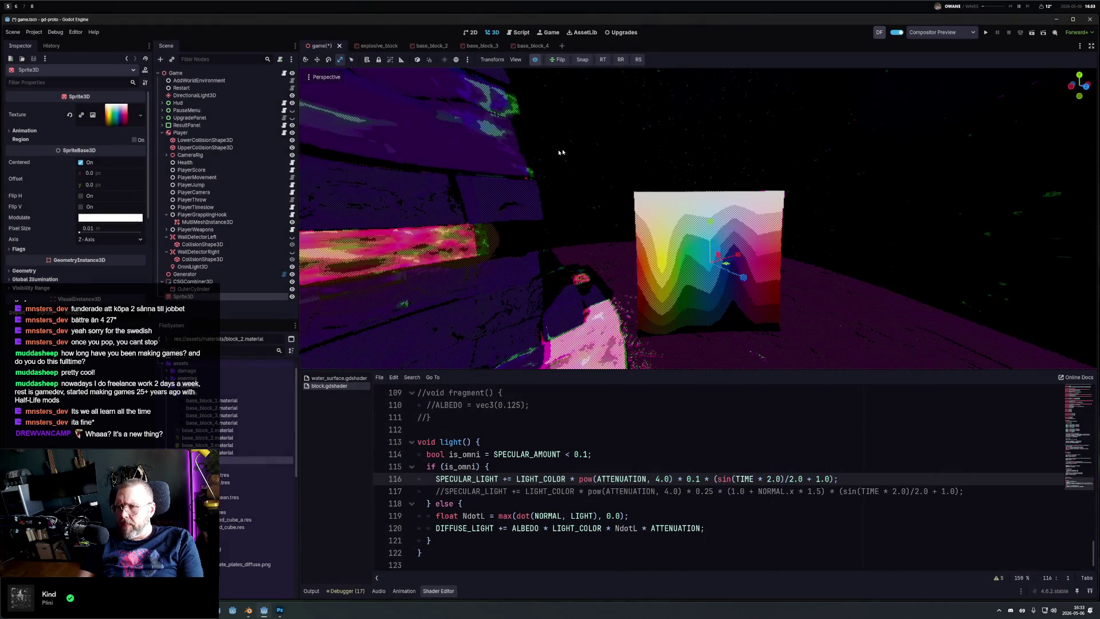
Step: Relaunch VS Code snapped to the right half, showing the player.gd RigidBody3D script
key(F5)
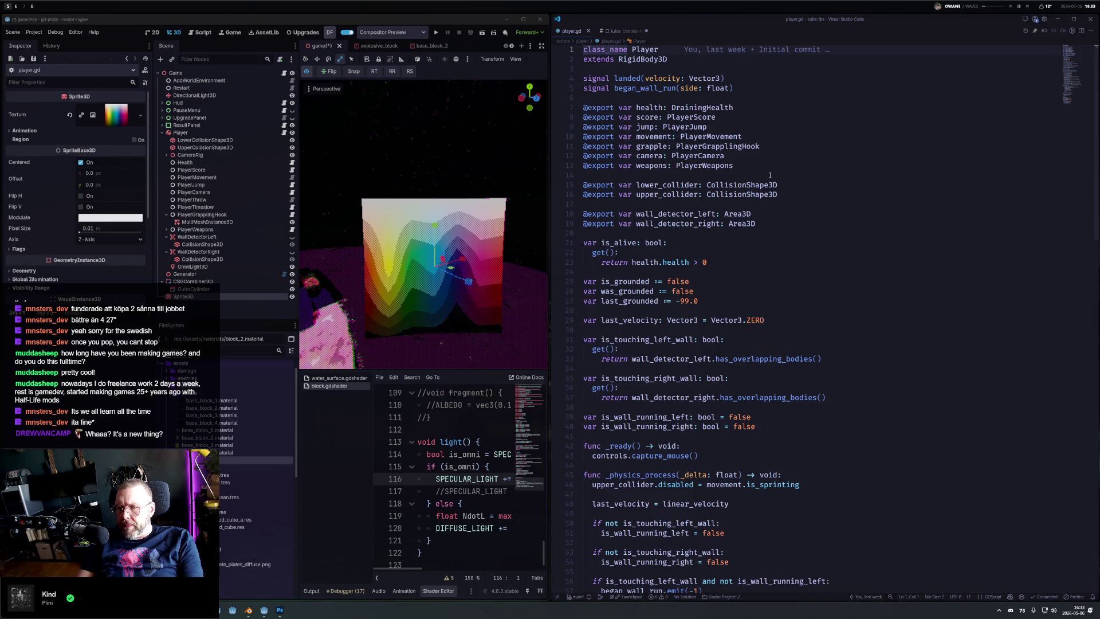
scroll(503, 246, down, 6)
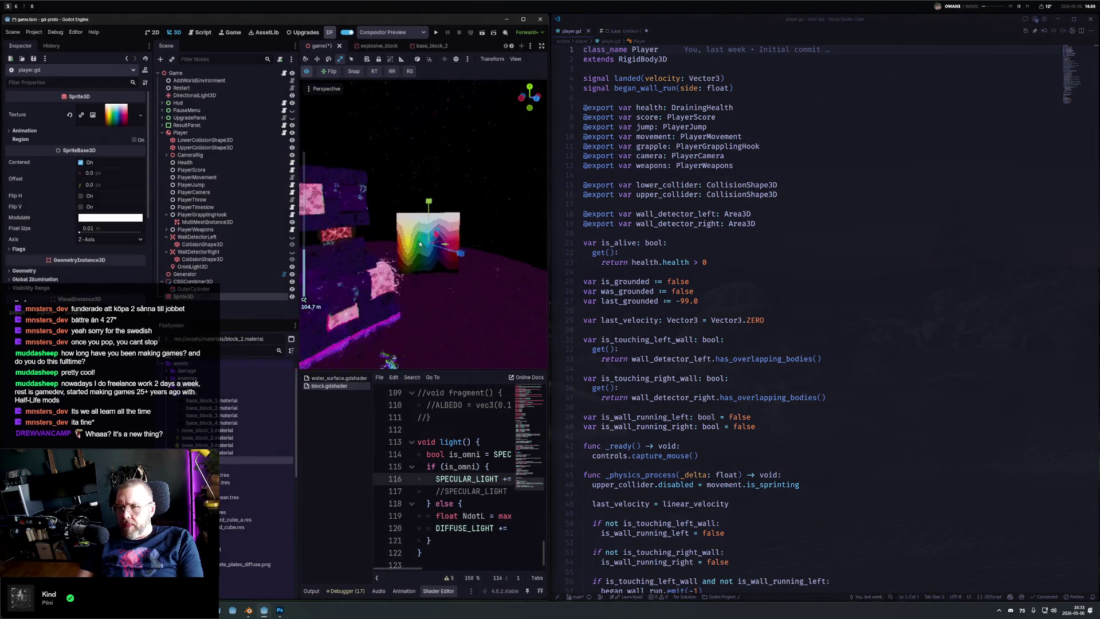
scroll(493, 235, up, 3)
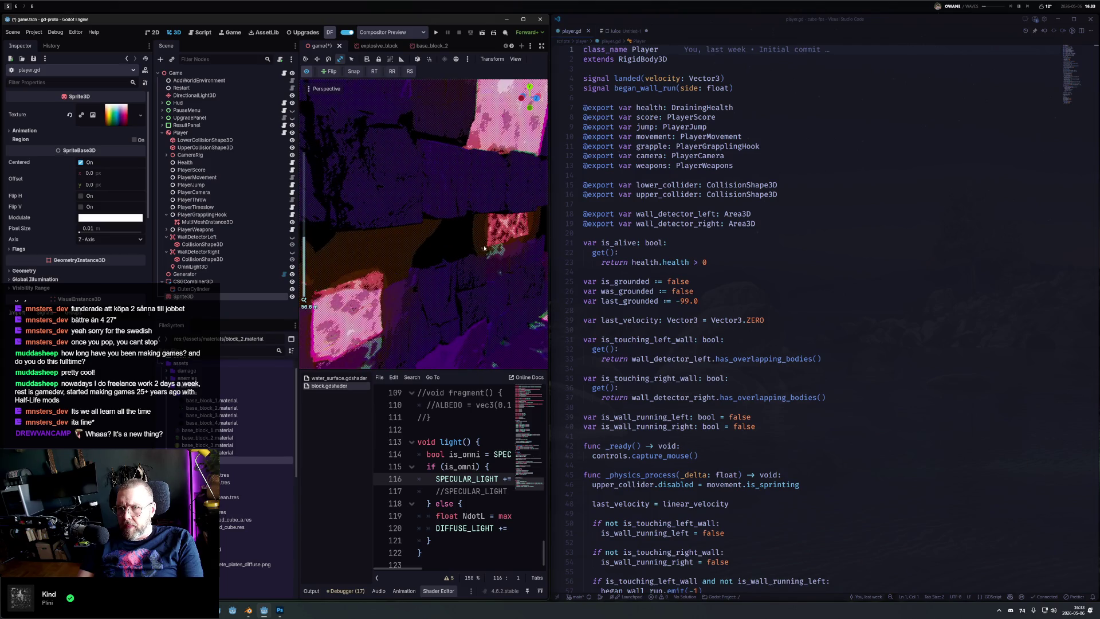
scroll(484, 224, down, 3)
scroll(477, 215, up, 1)
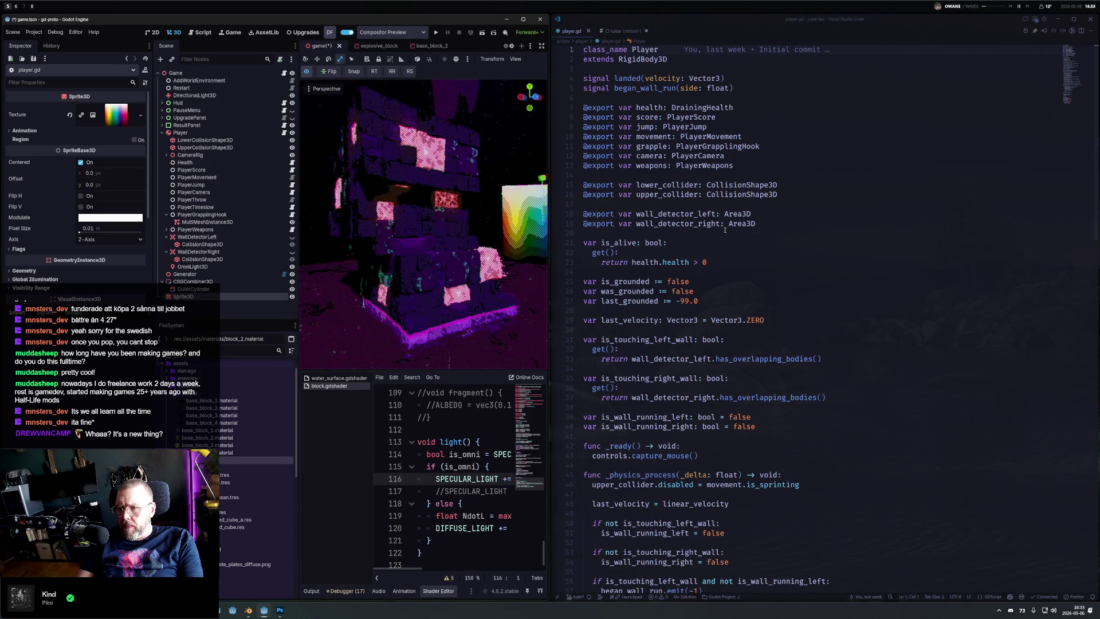
click(754, 300)
scroll(744, 321, down, 12)
mouse_move(744, 262)
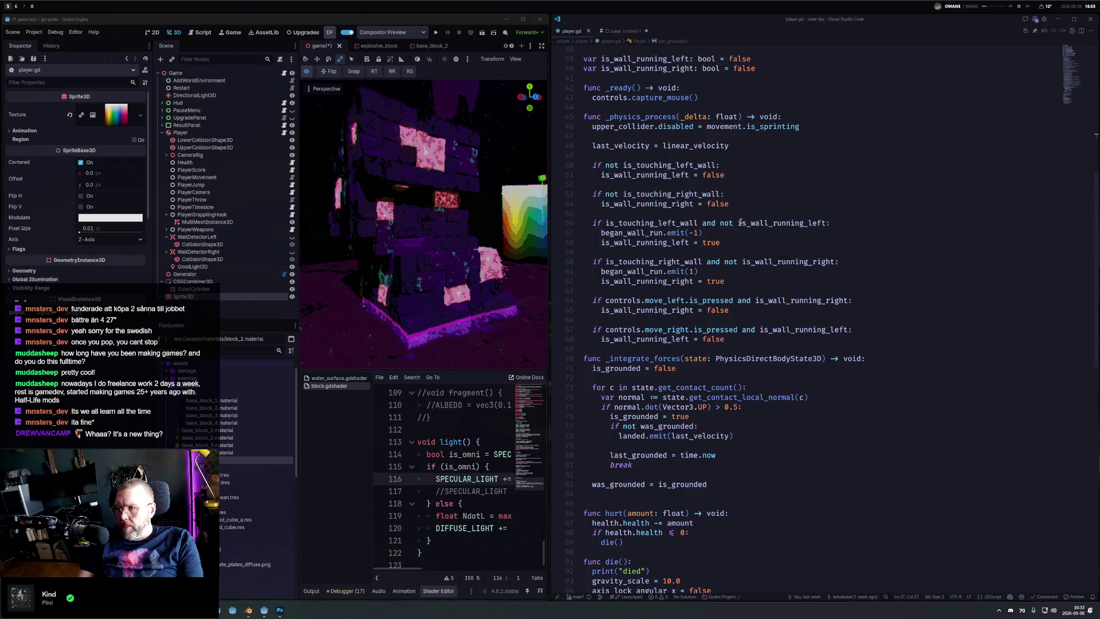
scroll(744, 208, down, 9)
scroll(696, 289, up, 19)
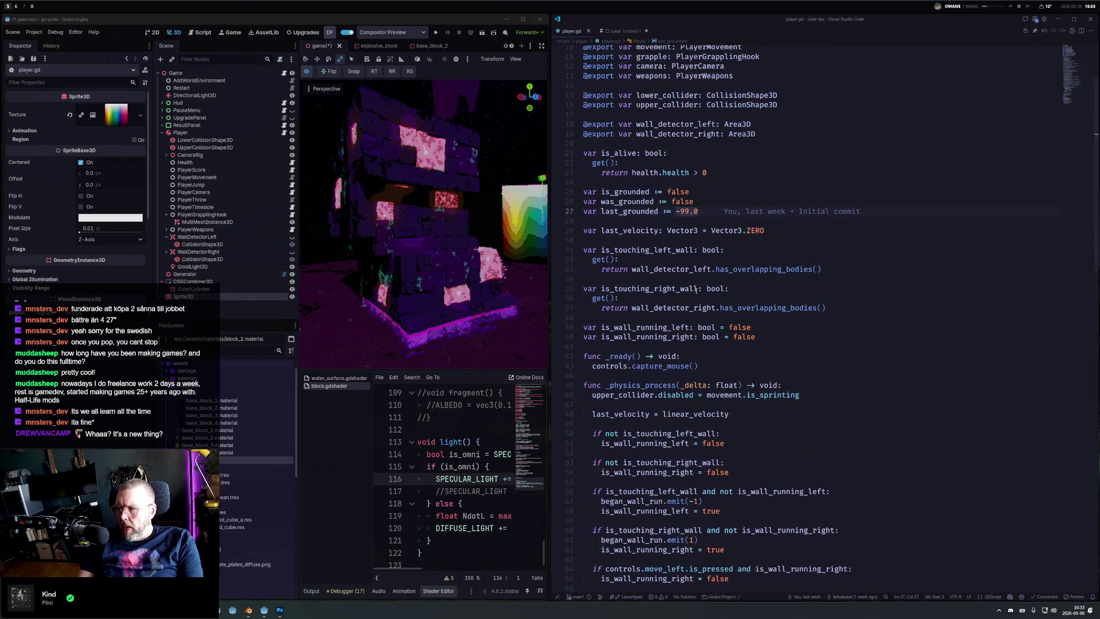
key(ctrl+p)
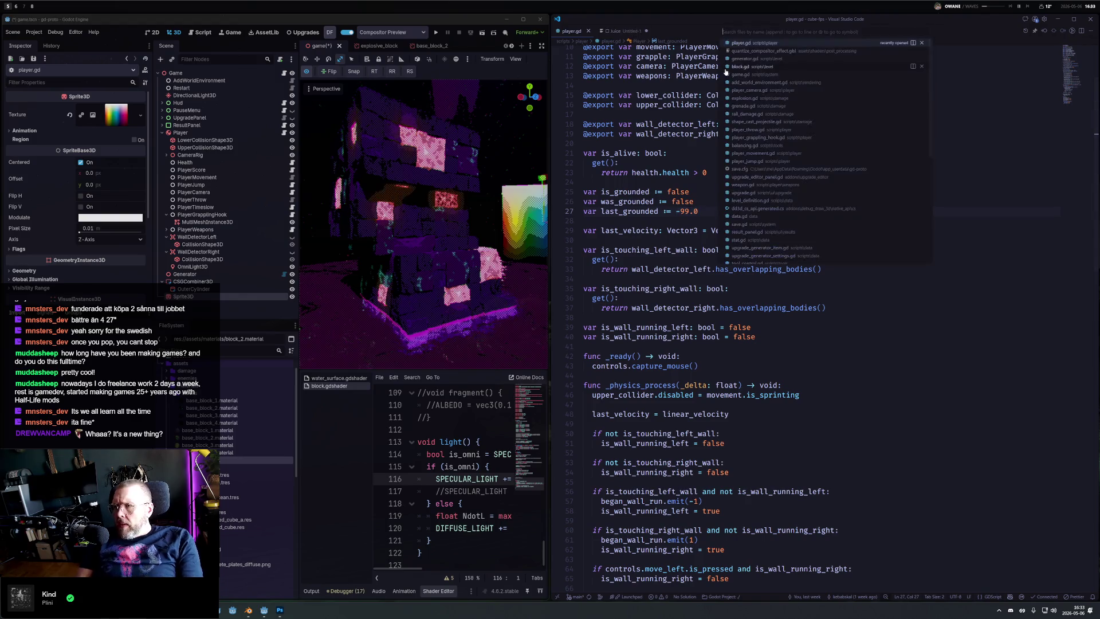
Step: Open quantize_compositor_effect.glsl and restore 'color_linear * vignette;' on line 592, then save
key(Return)
click(694, 206)
key(Delete)
key(Delete)
key(Delete)
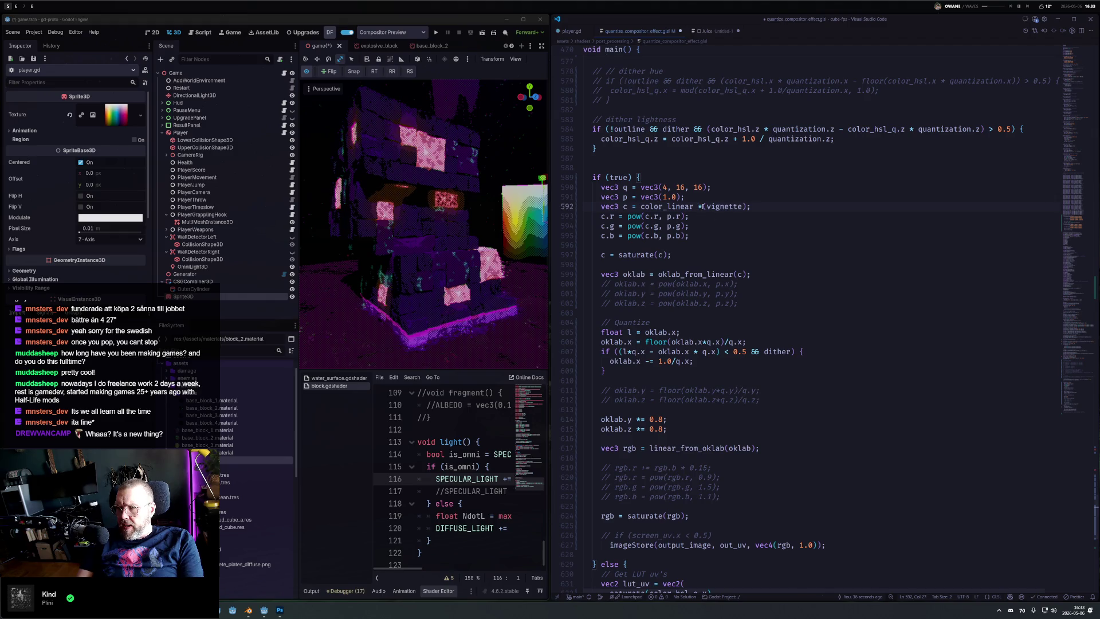
key(ctrl+s)
drag(487, 241, 425, 255)
scroll(435, 246, up, 5)
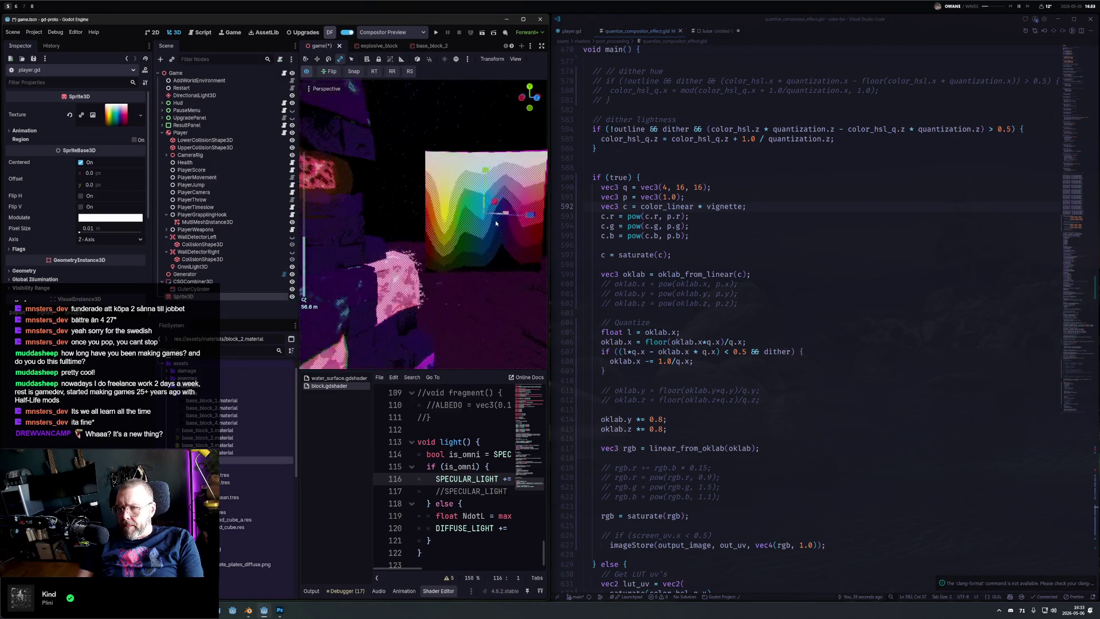
scroll(445, 235, up, 2)
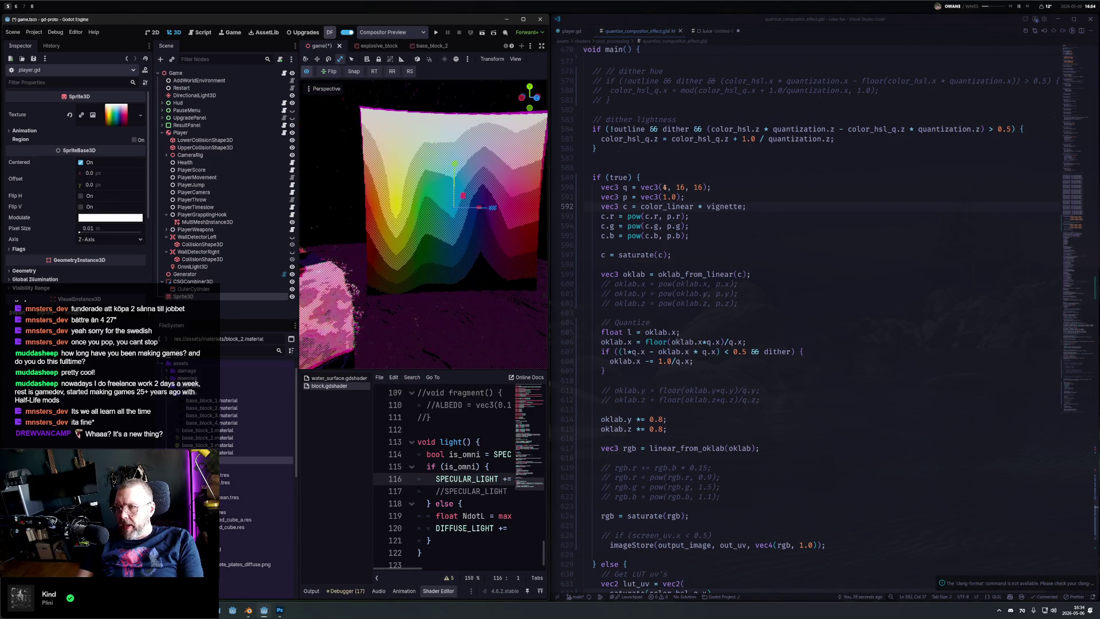
Step: Try 3 as the first quantization level in vec3 q on line 590 and save
double_click(665, 187)
text(3)
key(ctrl+s)
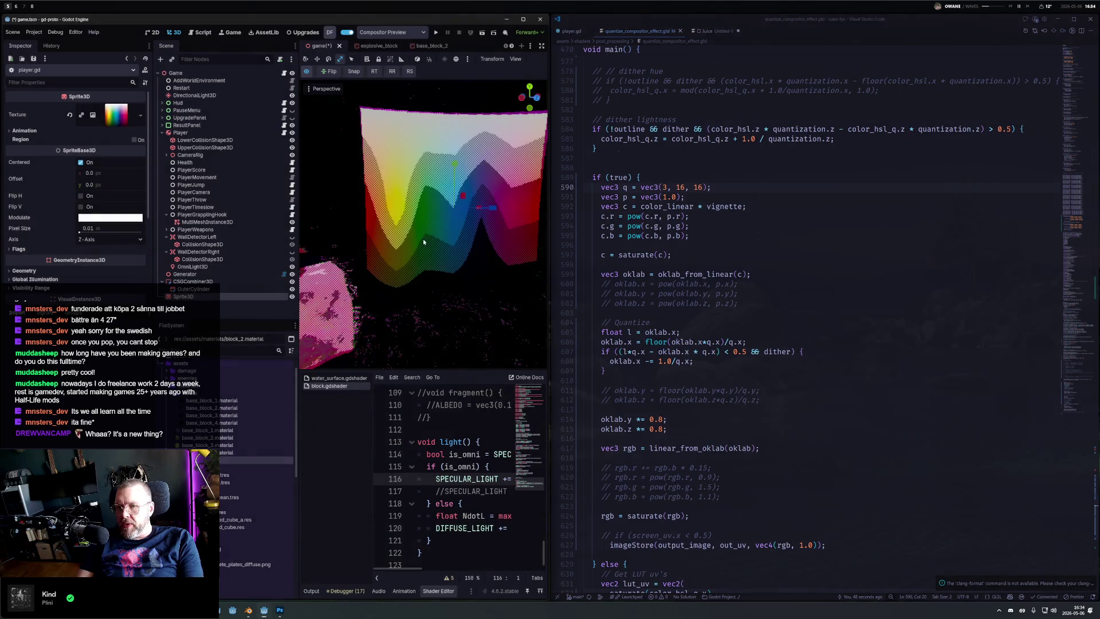
scroll(423, 242, down, 10)
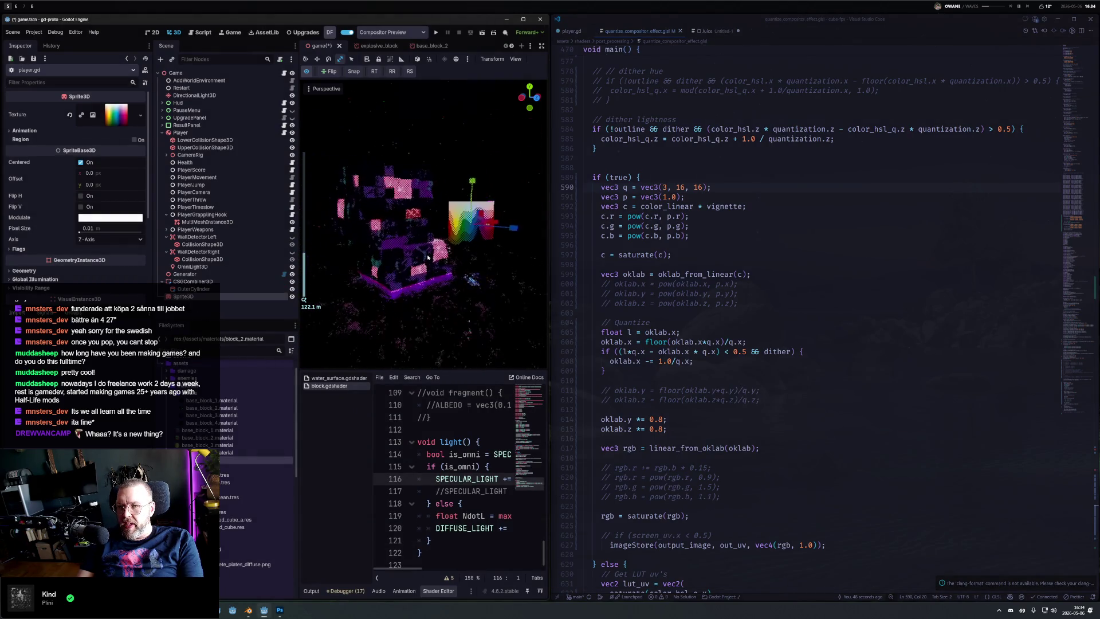
double_click(663, 187)
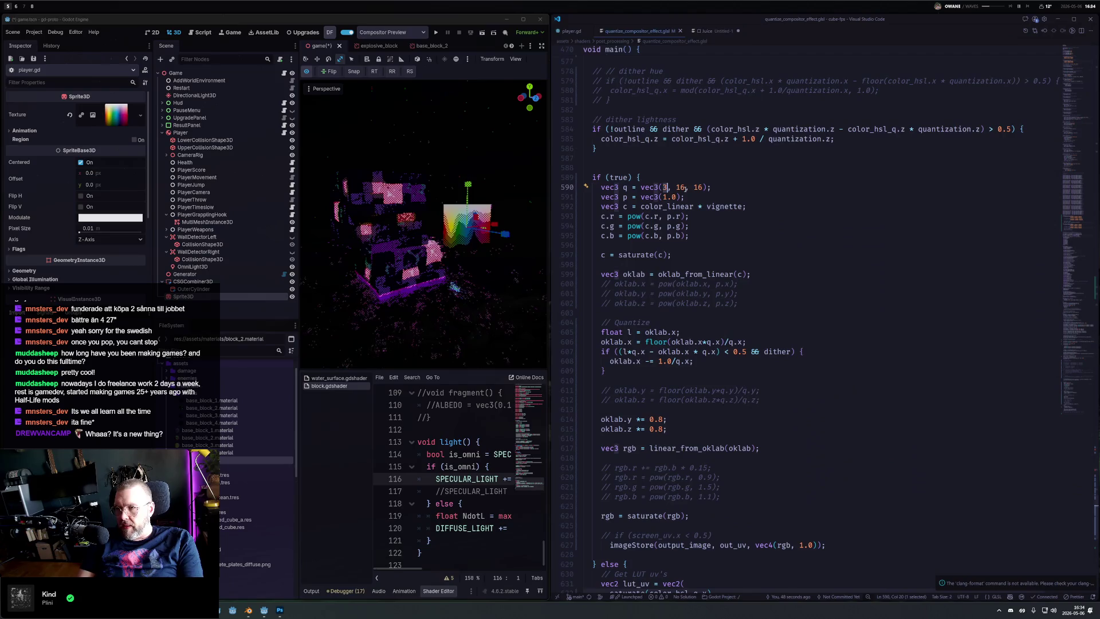
text(8)
key(ctrl+s)
mouse_move(421, 243)
mouse_down()
mouse_move(368, 238)
mouse_move(533, 251)
mouse_up()
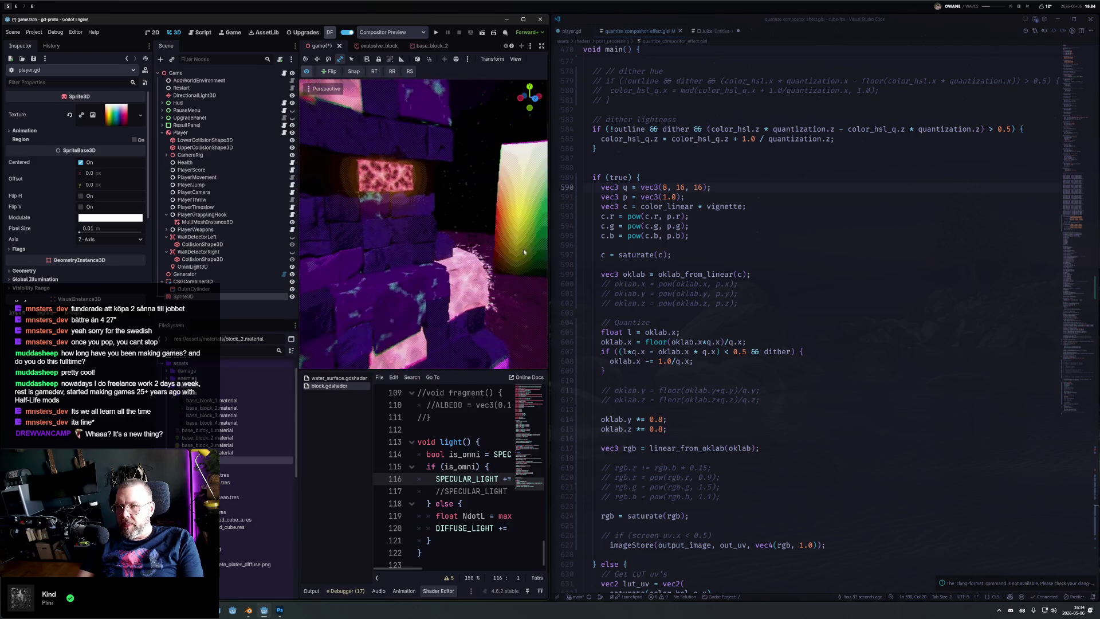
Step: Frame the gradient sprite, set the first quantization value to 5, save, and run the project
key(f)
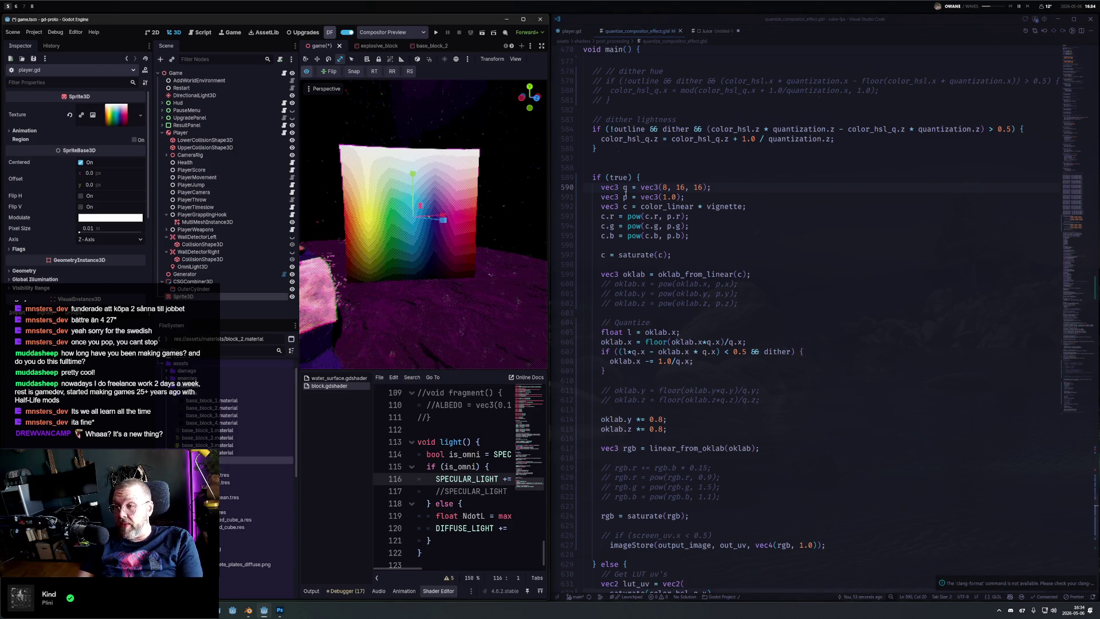
key(ctrl+s)
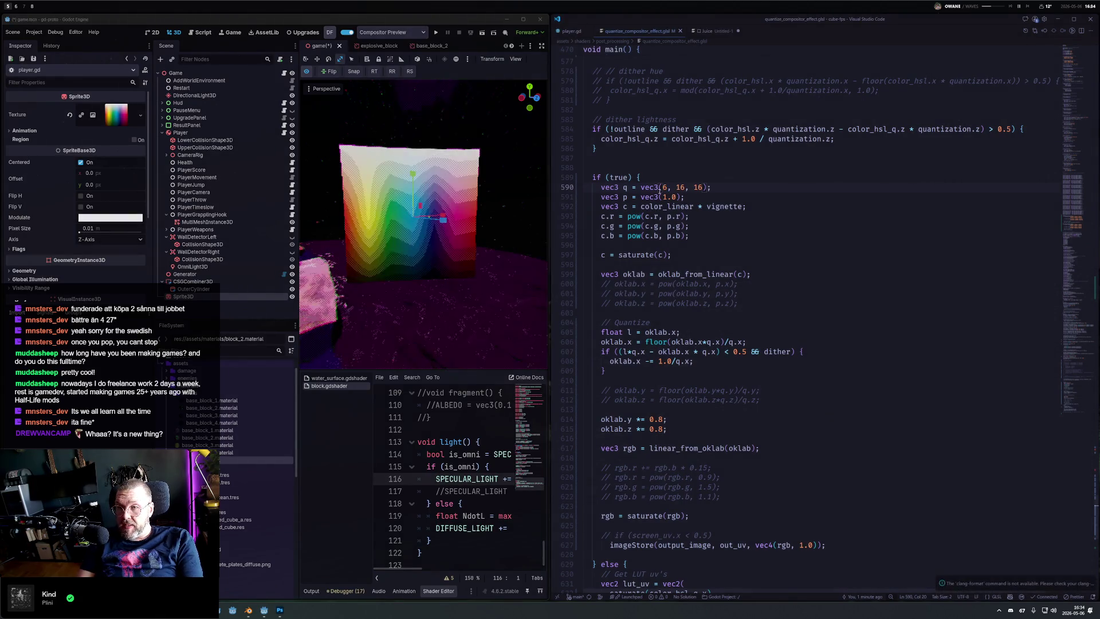
key(BackSpace)
key(ctrl+s)
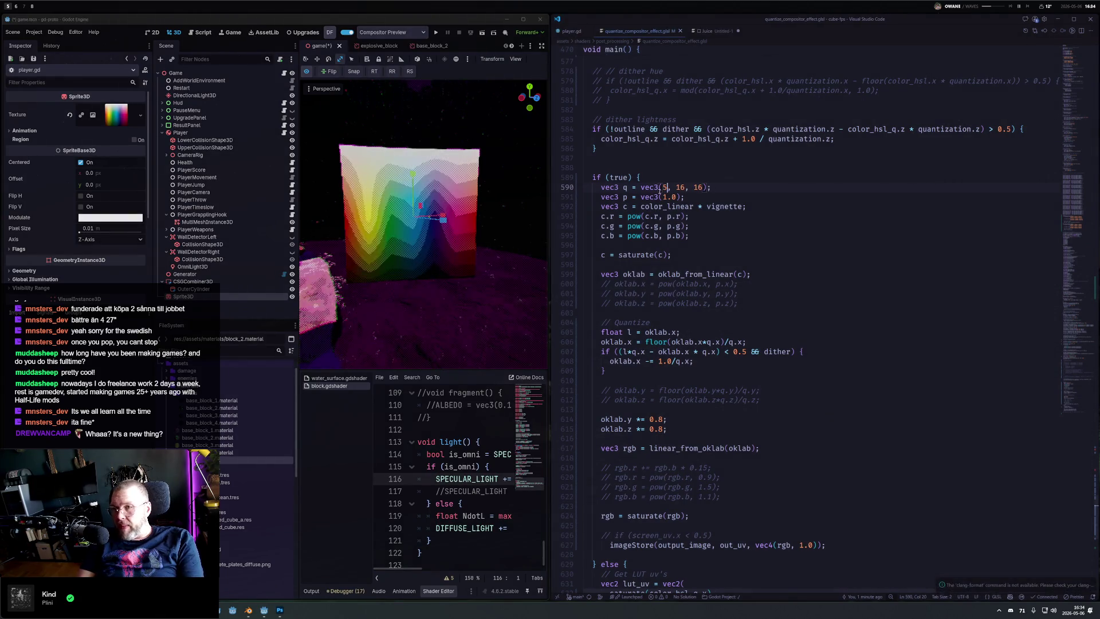
drag(321, 258, 487, 271)
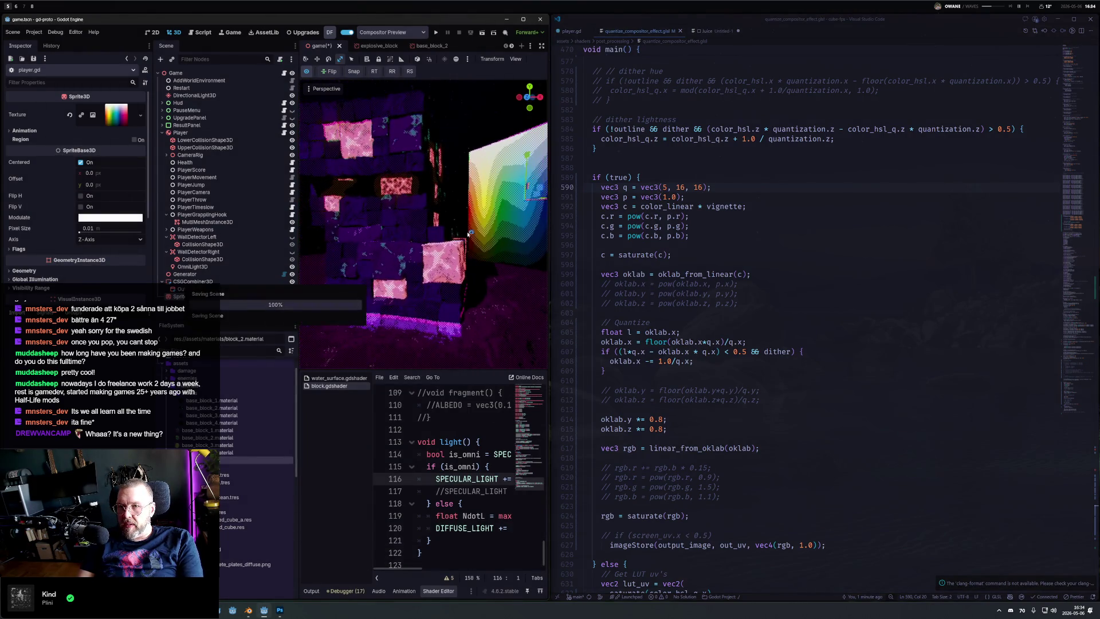
key(F5)
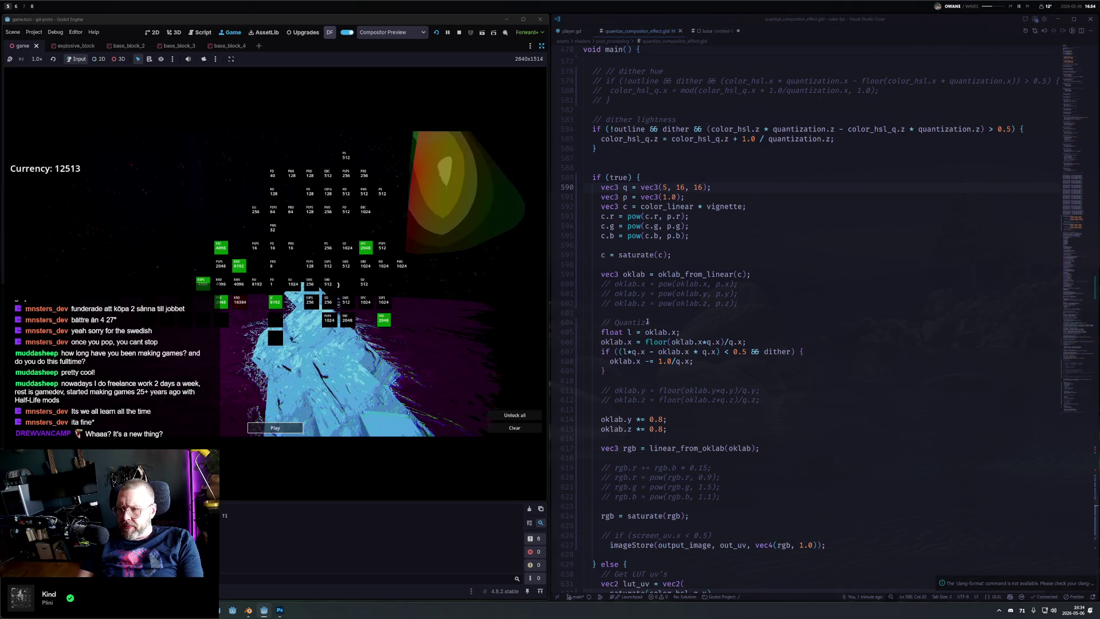
Step: Widen the Godot window and start a level from the upgrade screen
click(648, 322)
drag(549, 320, 727, 321)
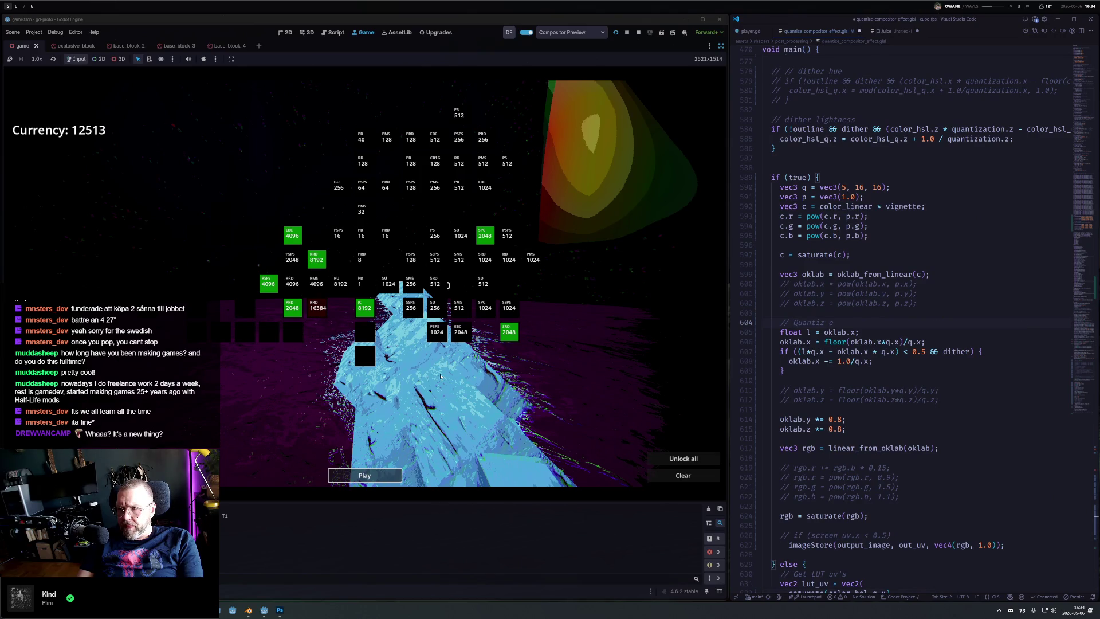
click(365, 475)
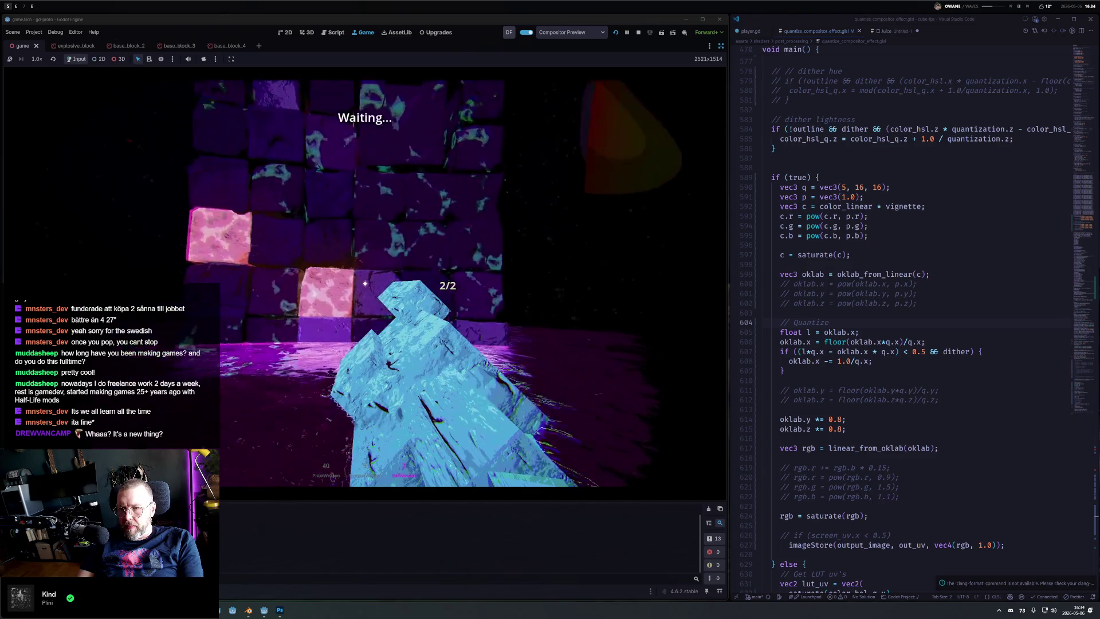
Step: Play the first level, shooting blocks with pistol and shotgun, then dismiss the results
key(w)
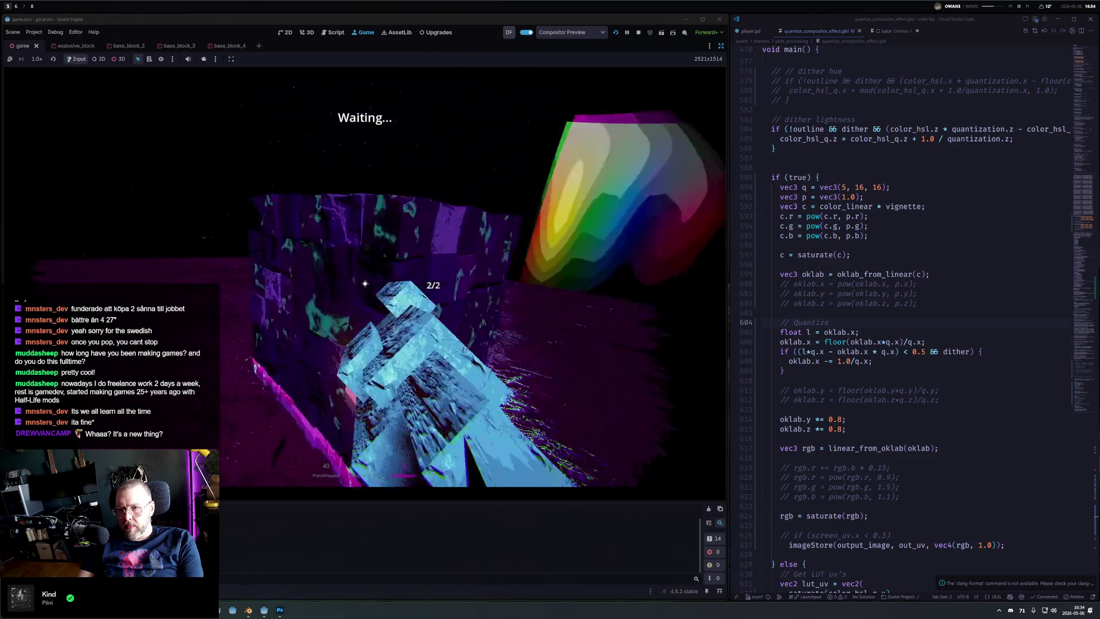
click(365, 283)
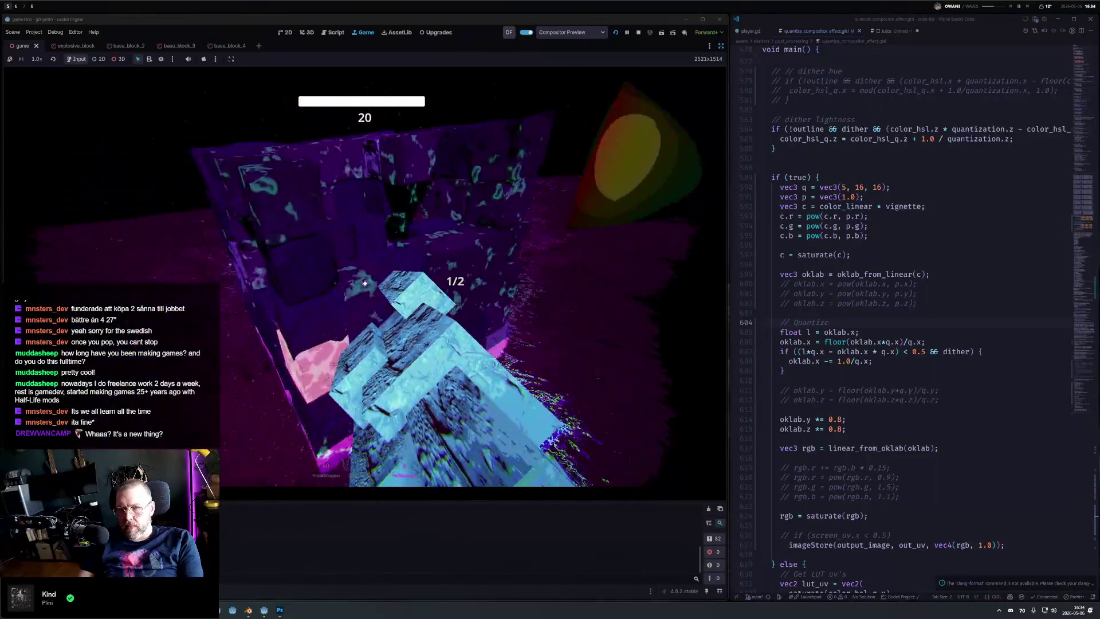
key(2)
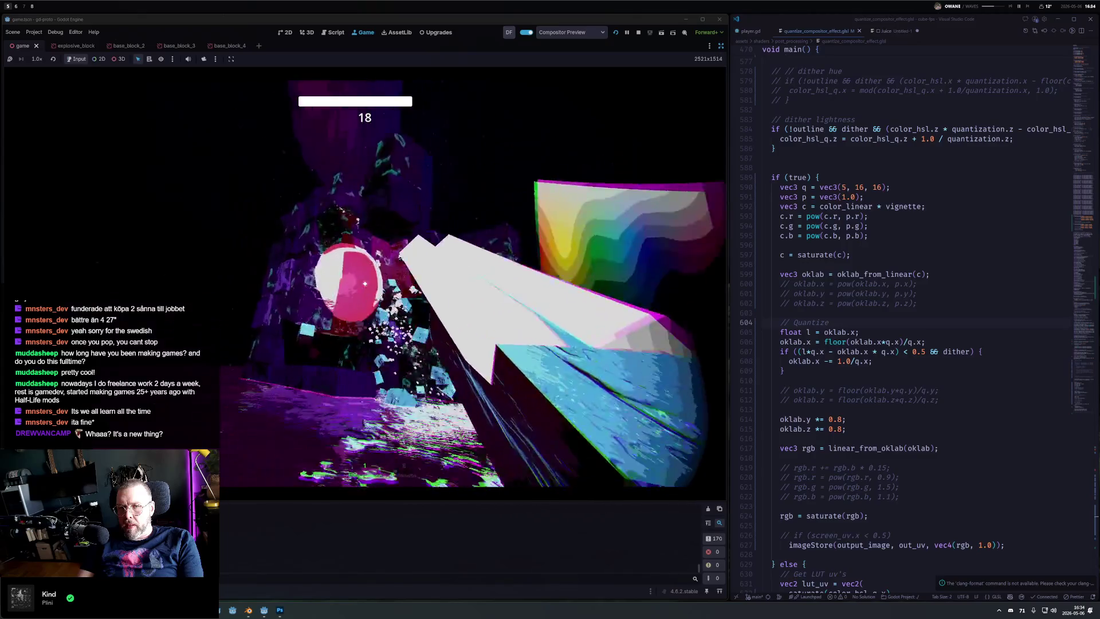
key(3)
key(1)
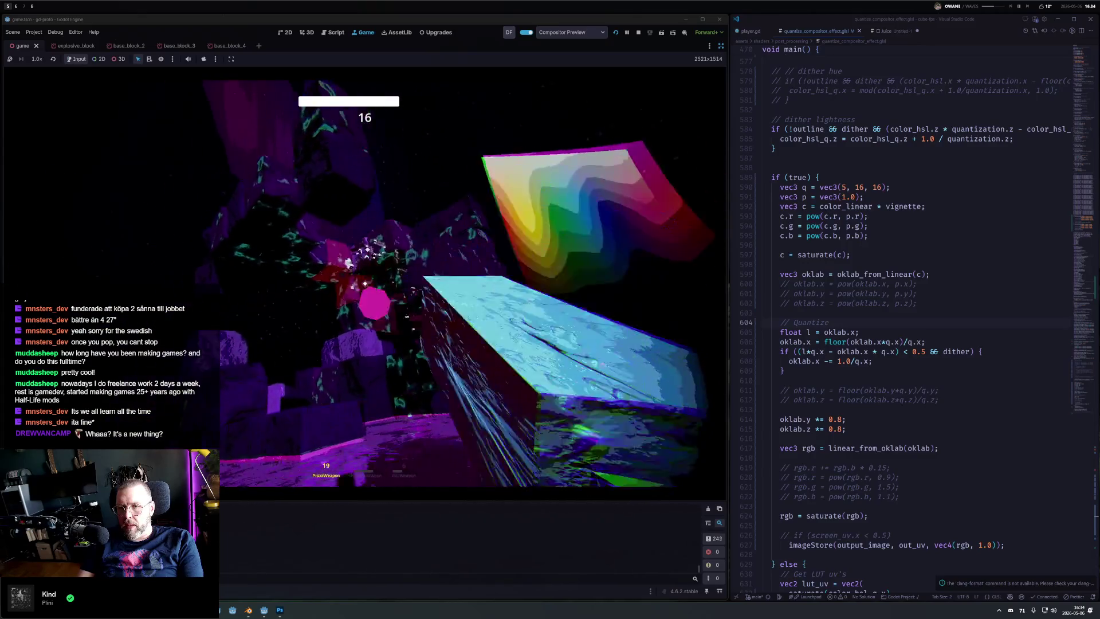
click(365, 283)
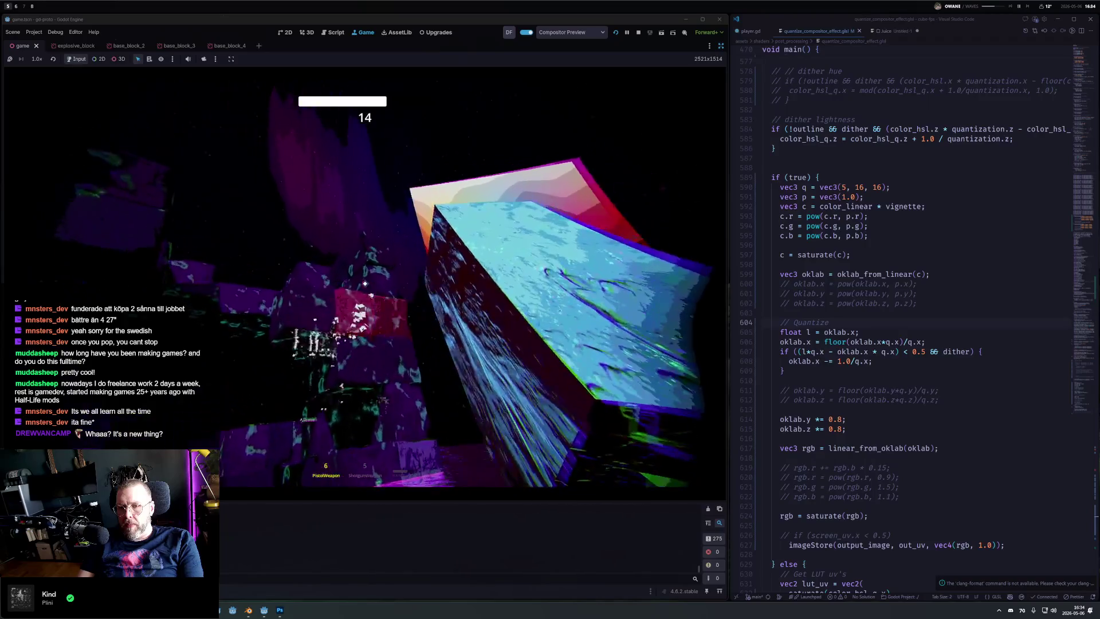
key(1)
click(365, 283)
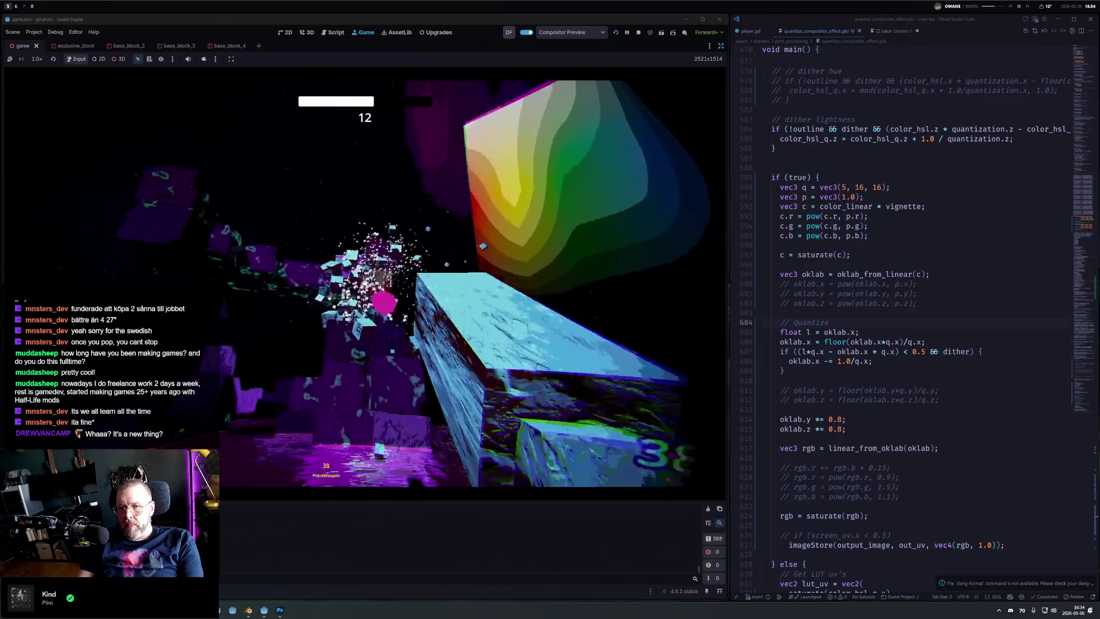
click(364, 283)
click(365, 283)
key(2)
click(365, 283)
click(365, 283)
key(1)
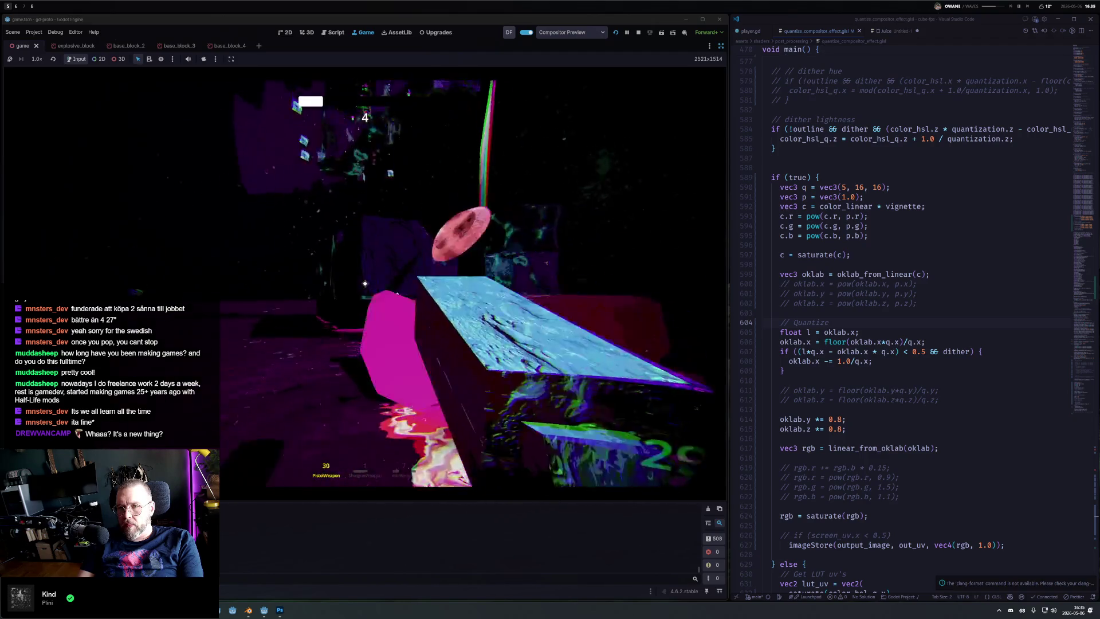
click(365, 283)
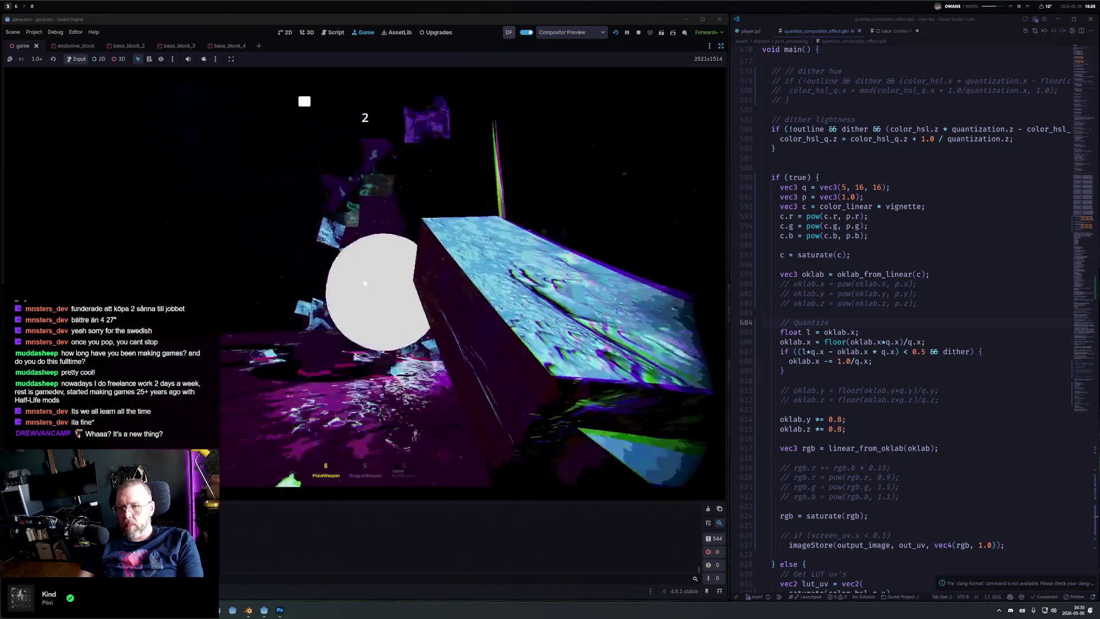
key(2)
click(365, 283)
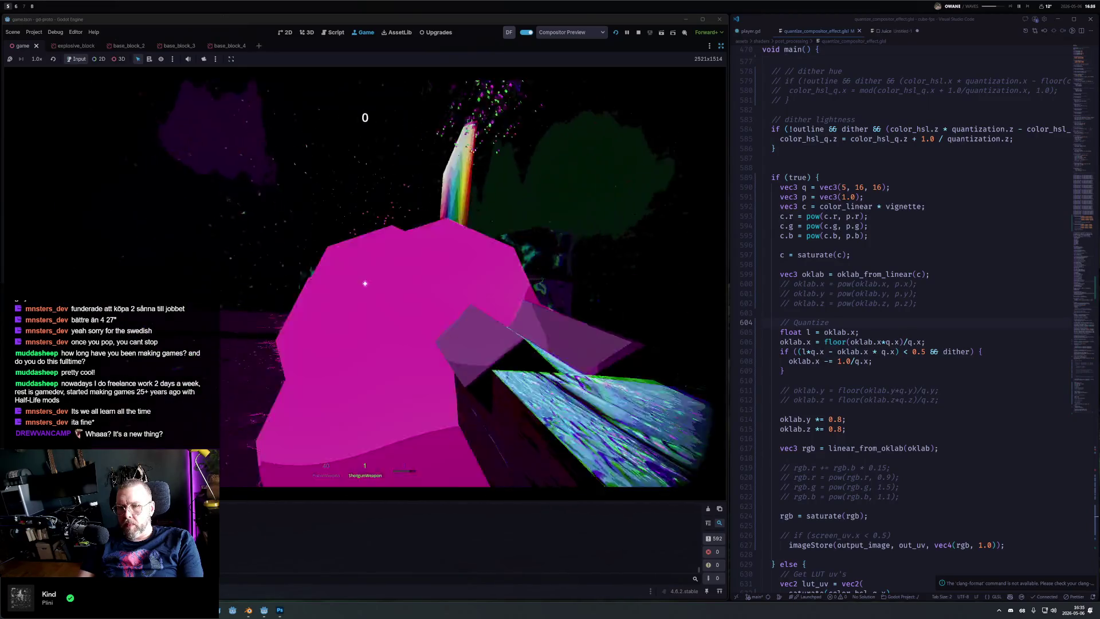
key(Return)
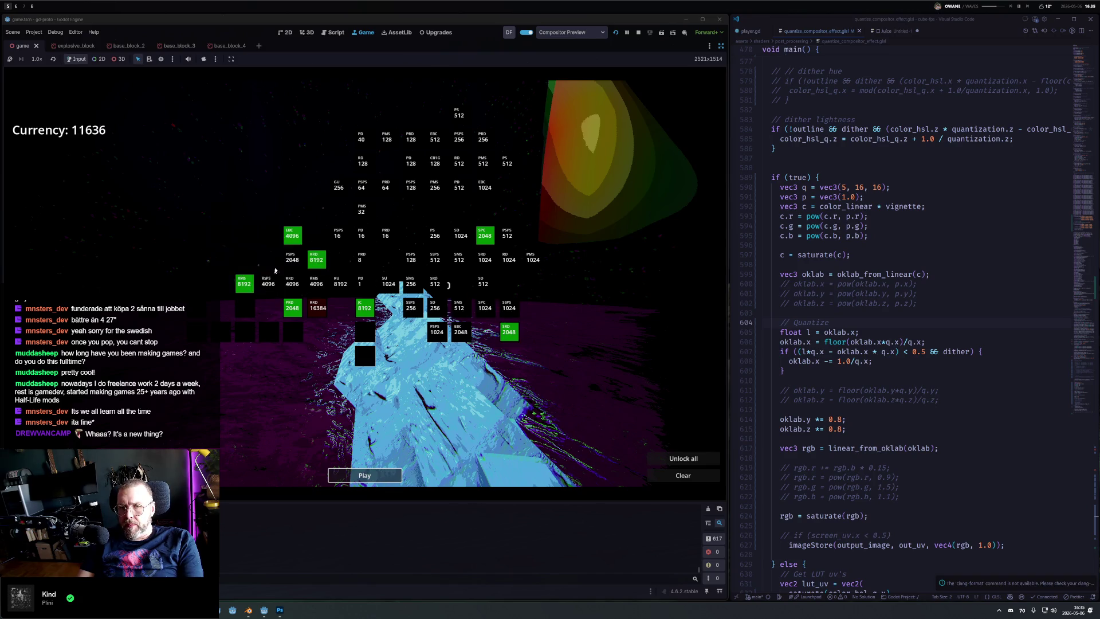
Step: Play the next level with pistol and shotgun until time runs out, then dismiss the results
click(395, 472)
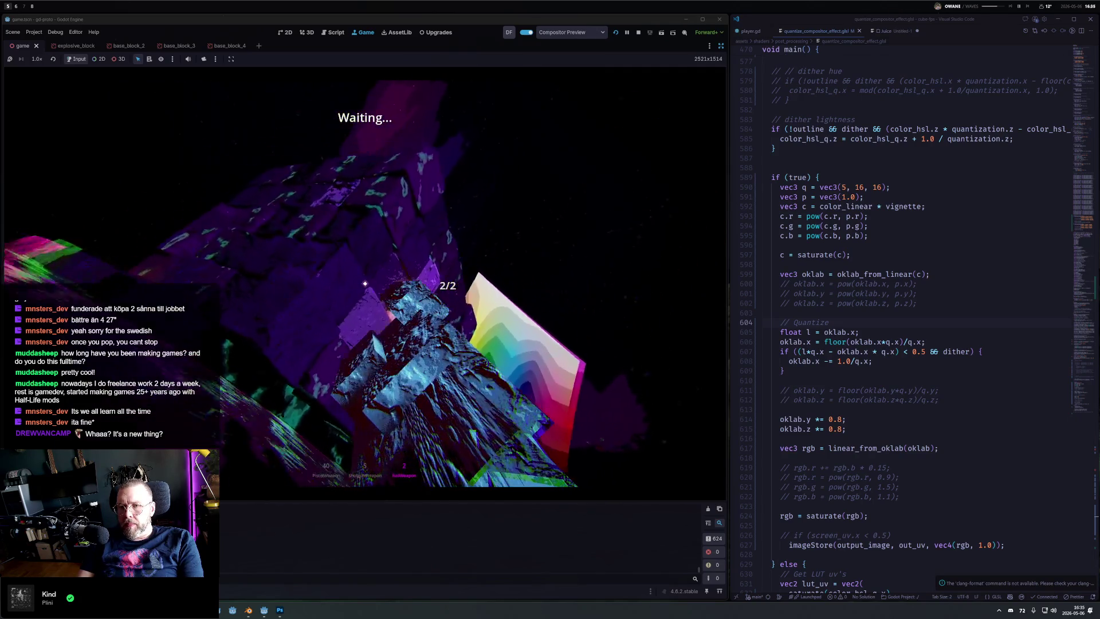
click(365, 283)
key(2)
click(365, 283)
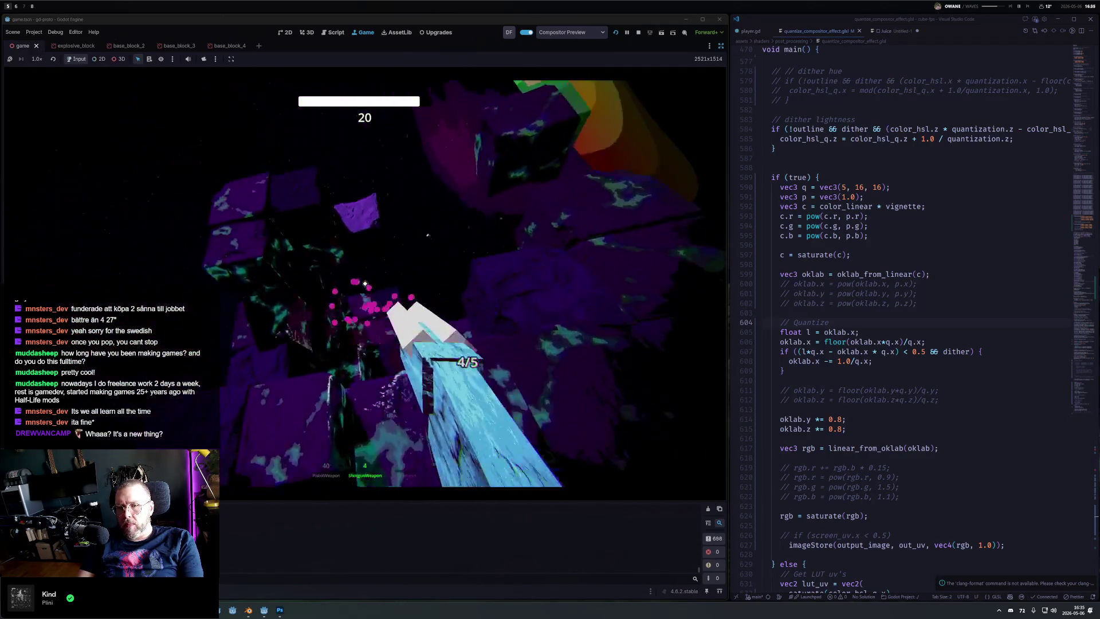
click(365, 283)
click(365, 283)
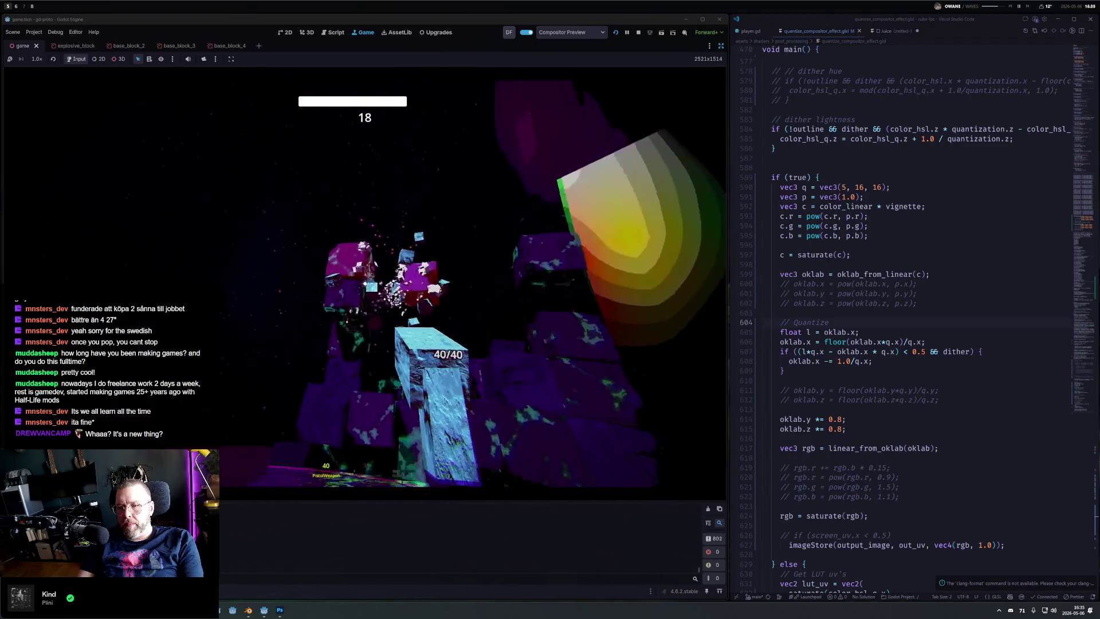
key(1)
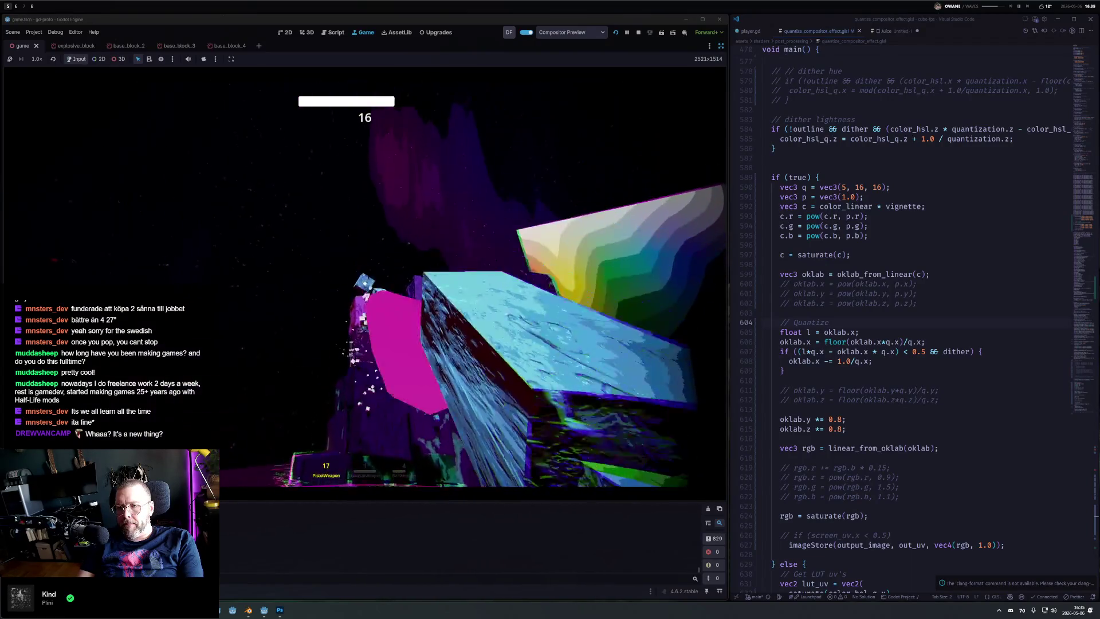
key(2)
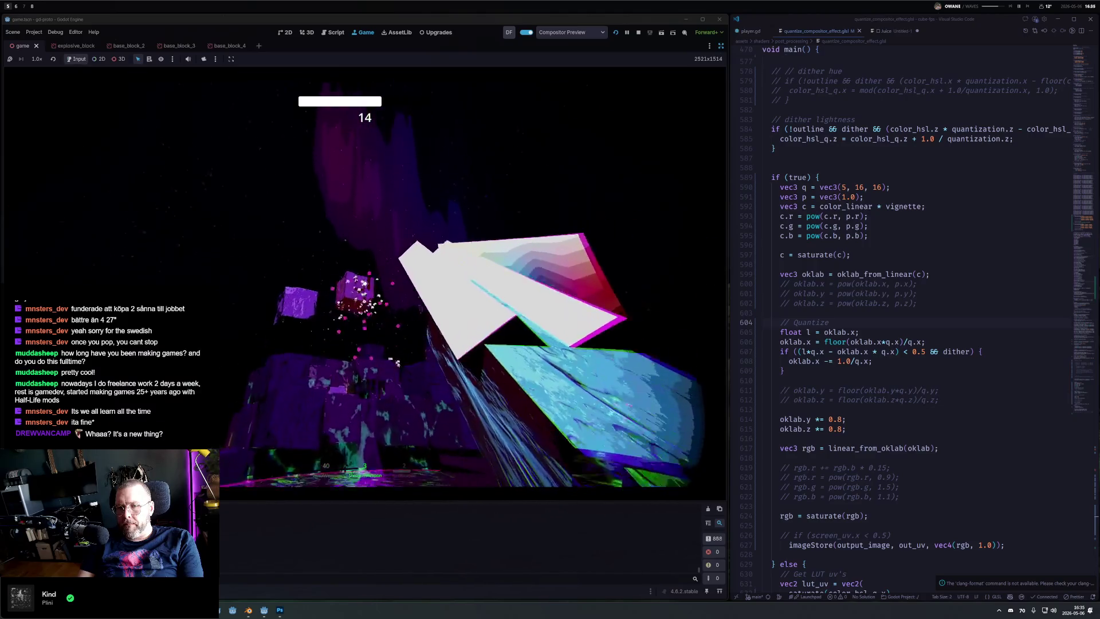
key(1)
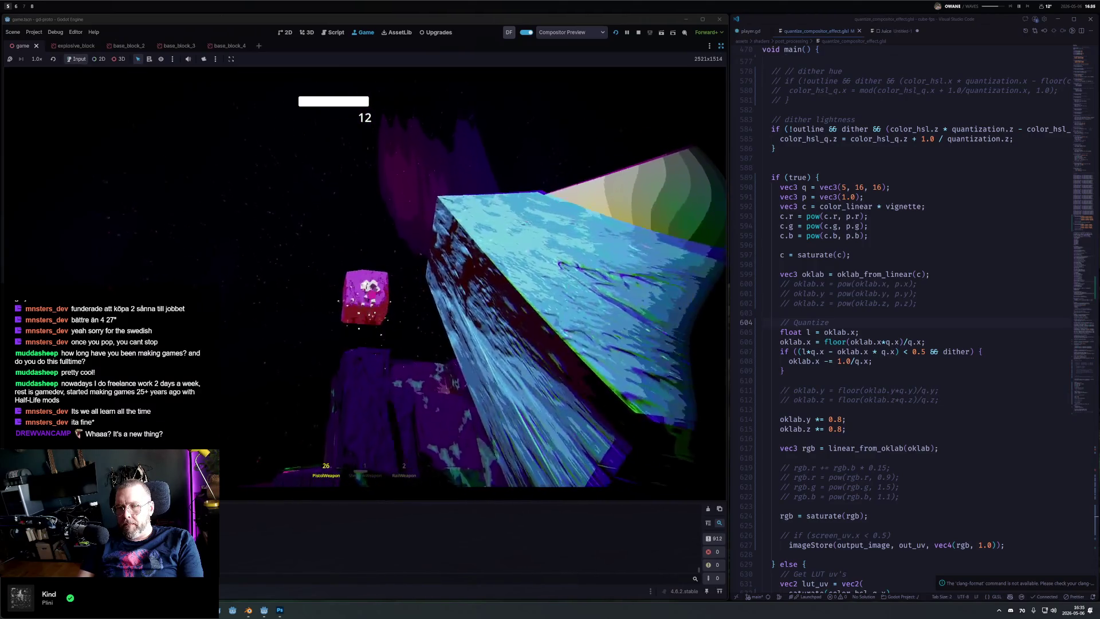
click(365, 284)
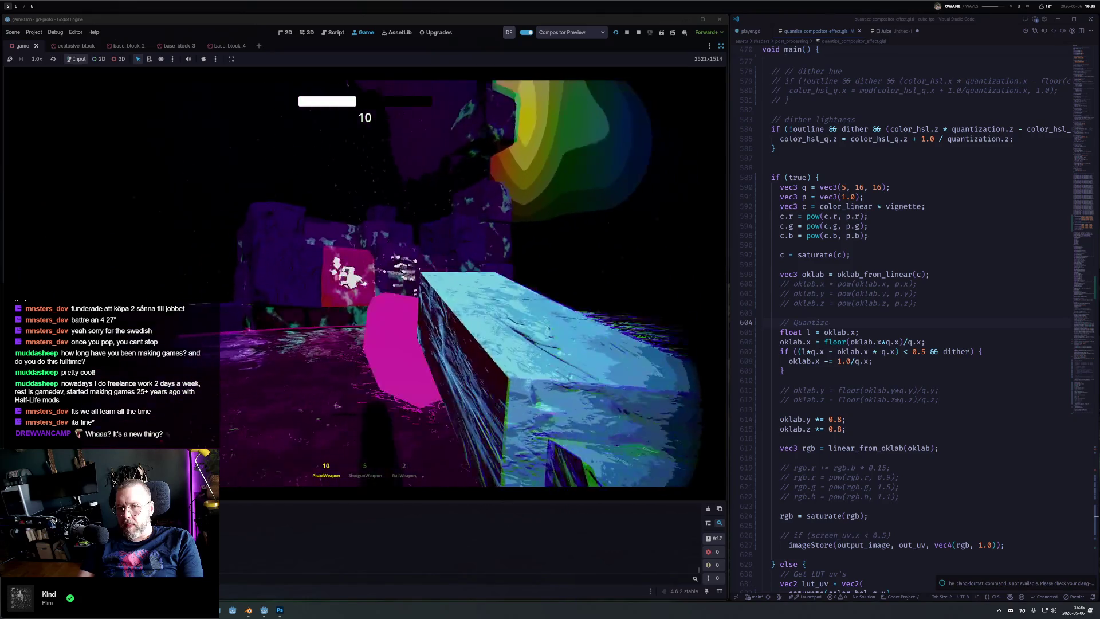
key(2)
click(365, 283)
click(365, 284)
key(1)
click(365, 283)
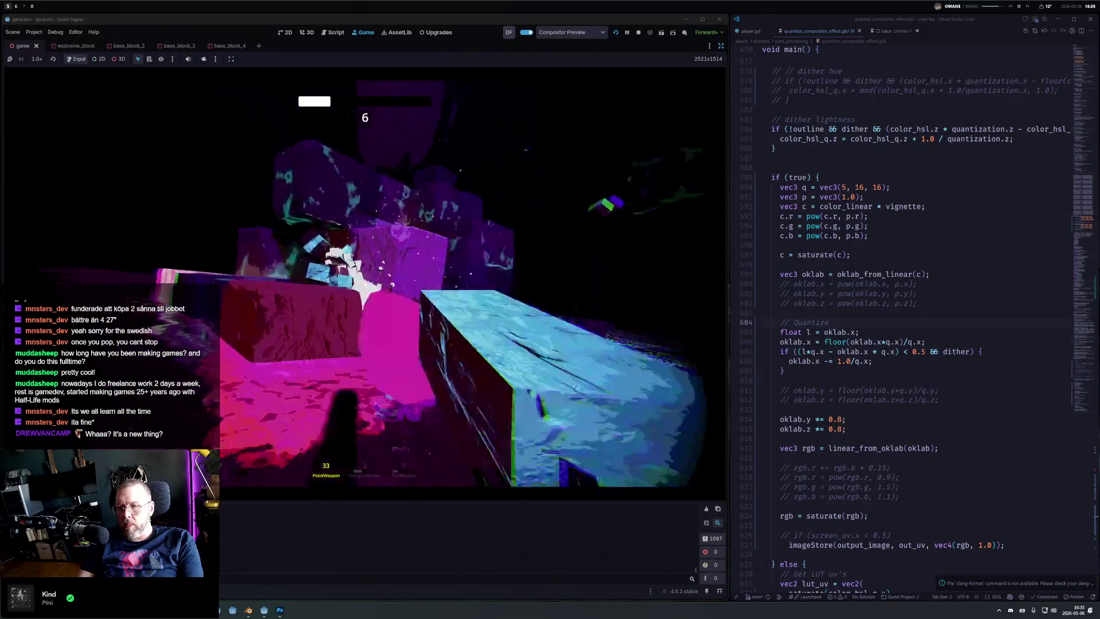
click(365, 284)
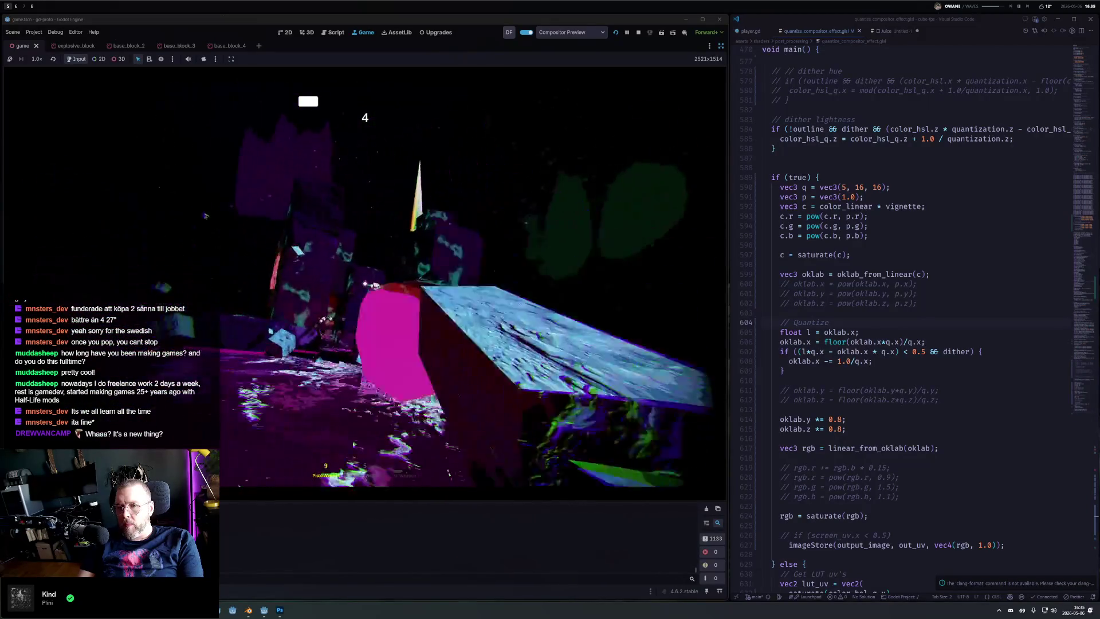
click(365, 283)
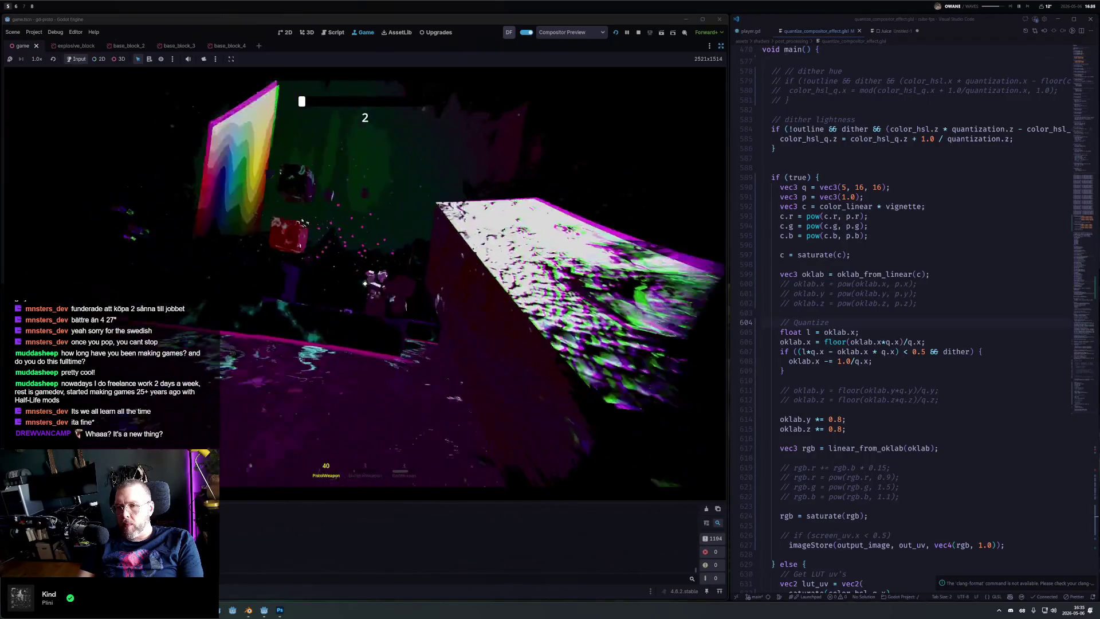
click(365, 283)
click(365, 283)
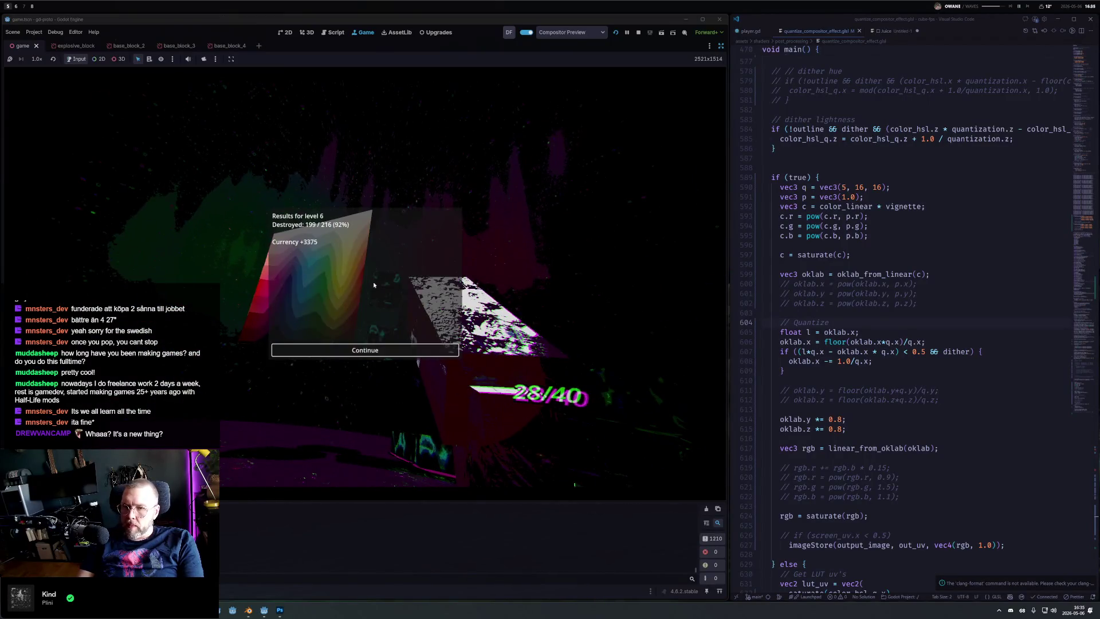
click(365, 350)
Step: Start another level, then pause and stop the running game
click(363, 473)
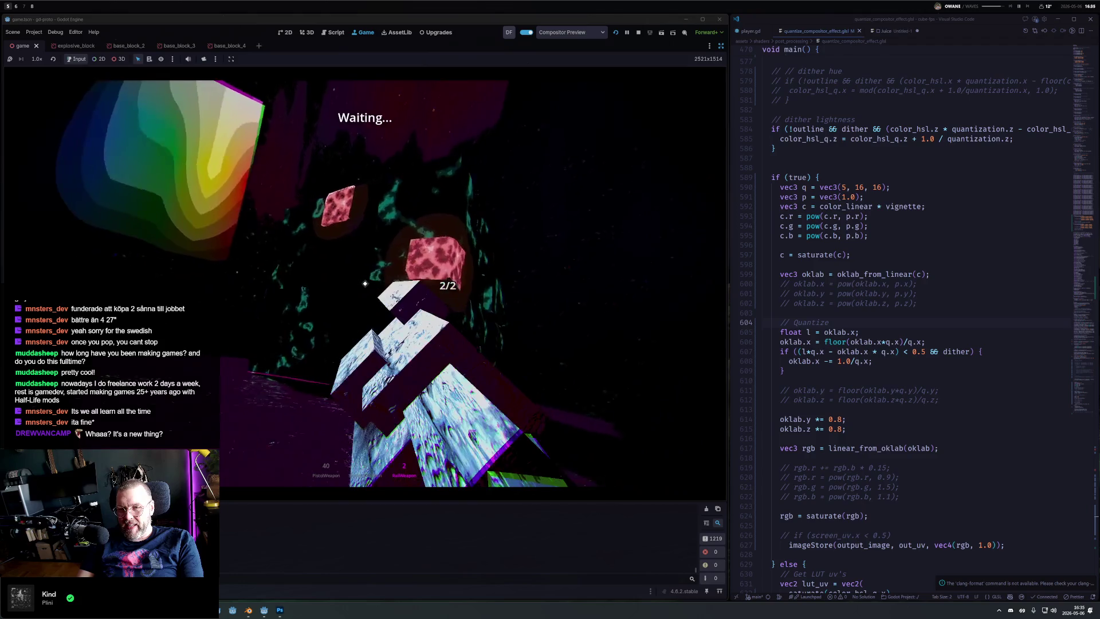
click(365, 475)
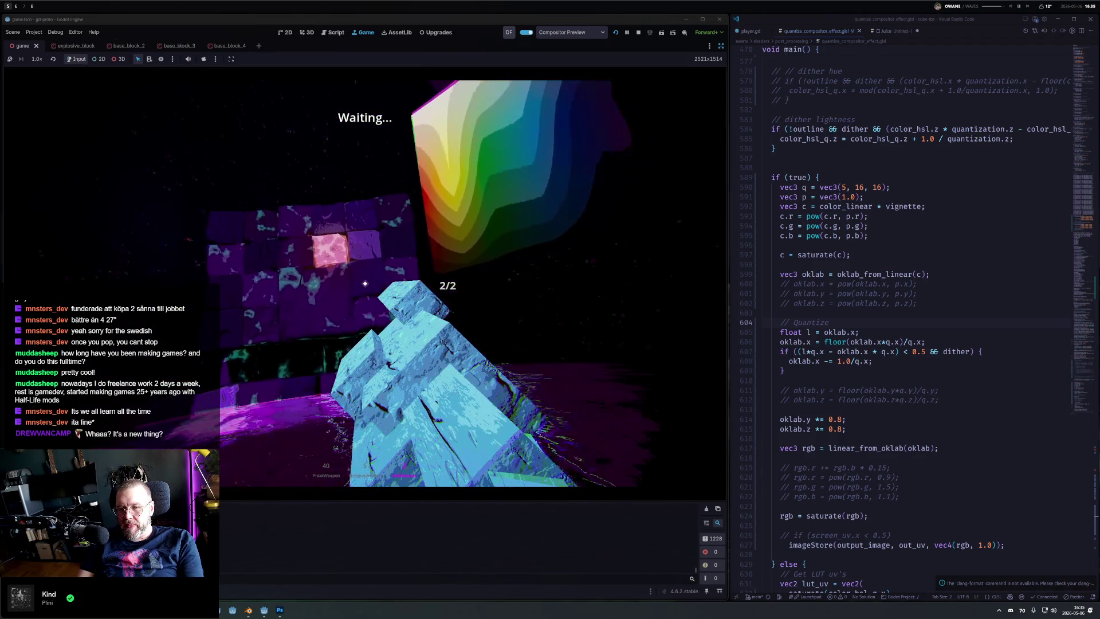
key(Escape)
click(638, 33)
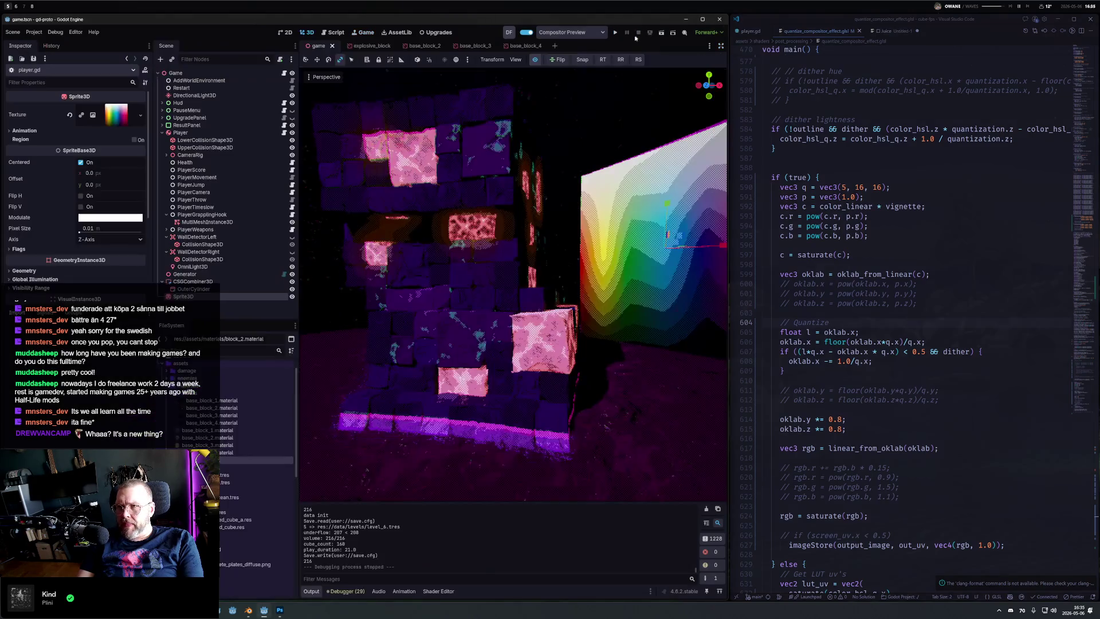
Step: Select OuterCylinder and uncomment the oklab.y and oklab.z floor lines
scroll(606, 248, down, 6)
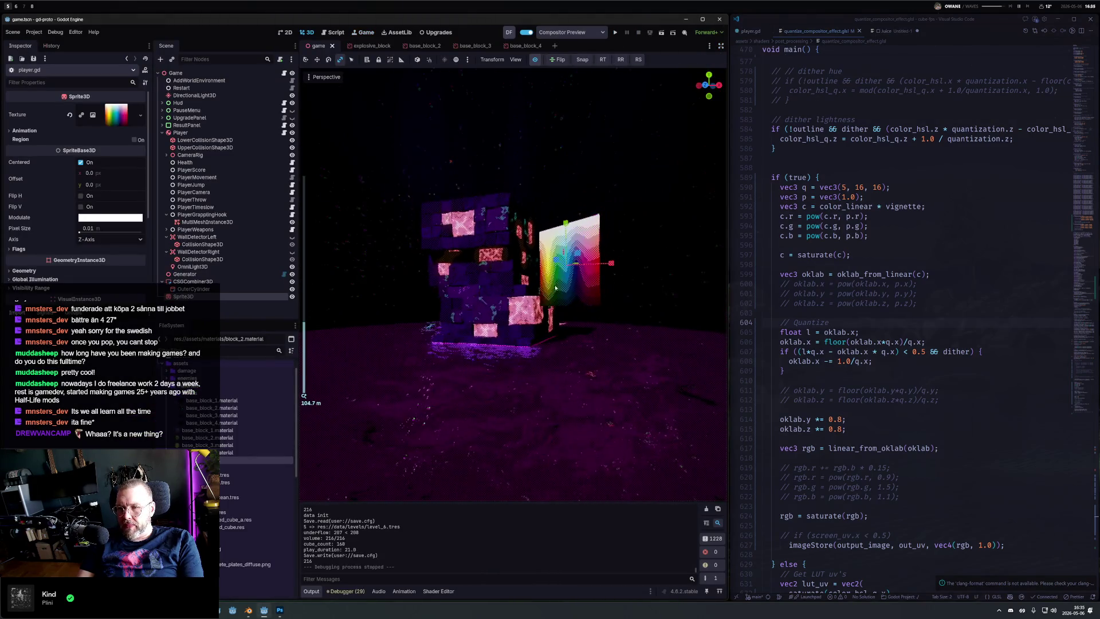
click(553, 379)
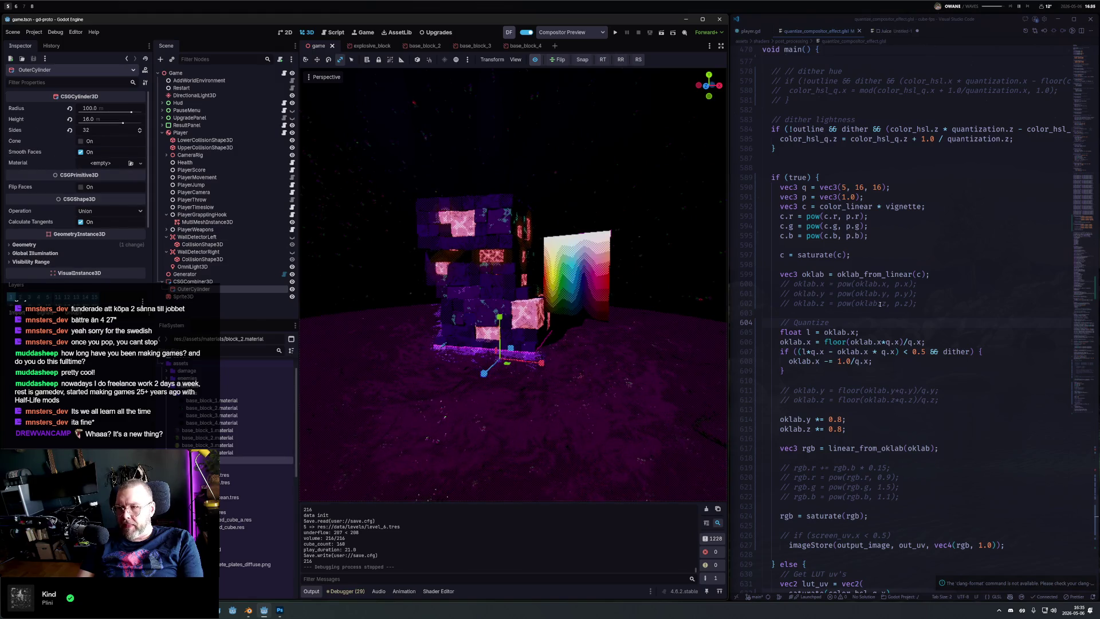
scroll(821, 299, down, 3)
drag(803, 297, 812, 313)
key(ctrl+slash)
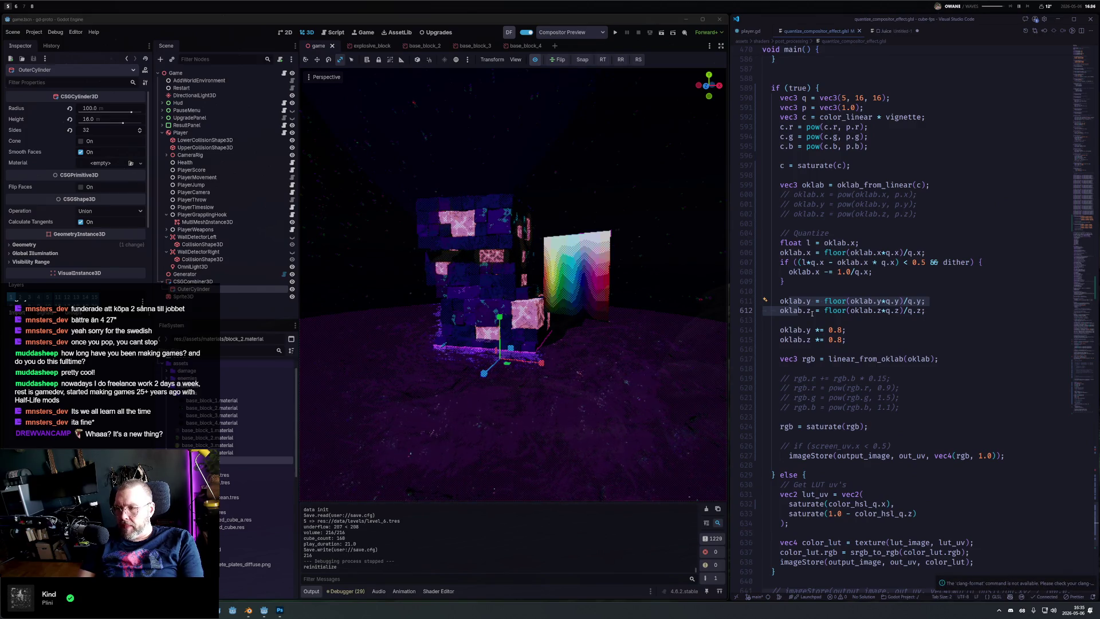
Step: Change both 16 quantization levels in q to 8, giving vec3(5, 8, 8)
click(859, 97)
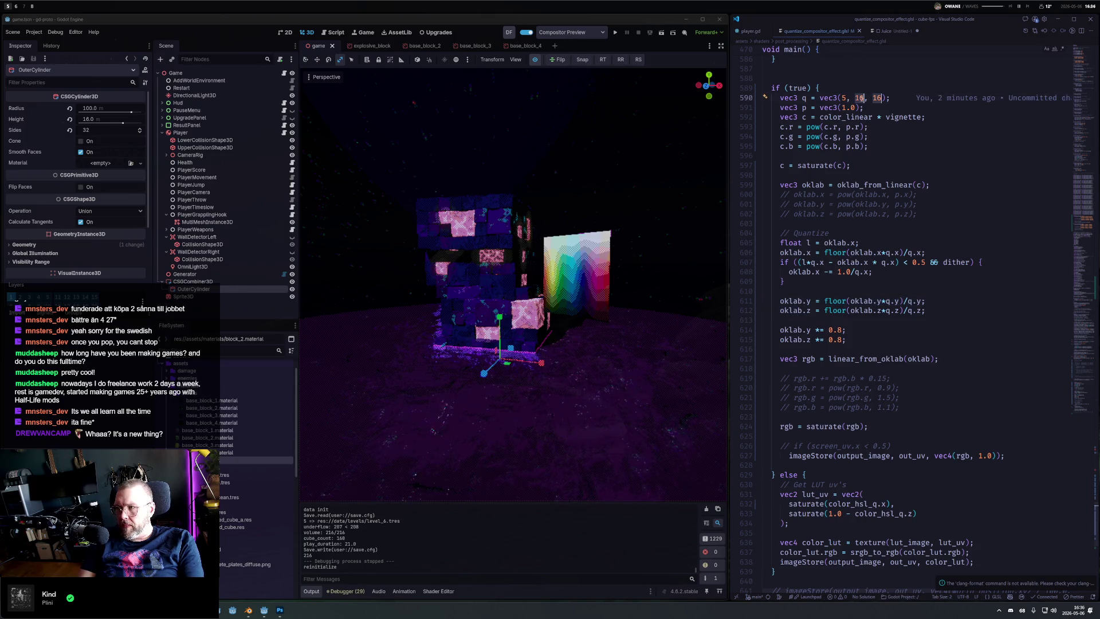
double_click(859, 98)
key(ctrl+d)
text(8)
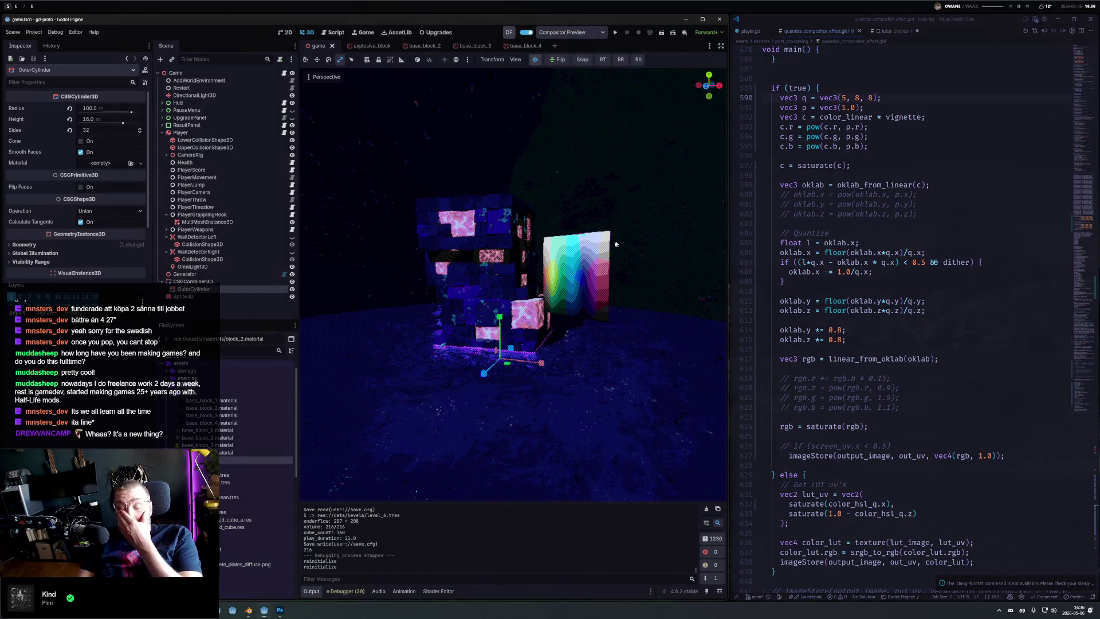
Step: Duplicate the x-channel dither if-block to start a matching oklab.y check
mouse_move(630, 229)
mouse_down()
mouse_move(460, 249)
mouse_move(607, 255)
mouse_up()
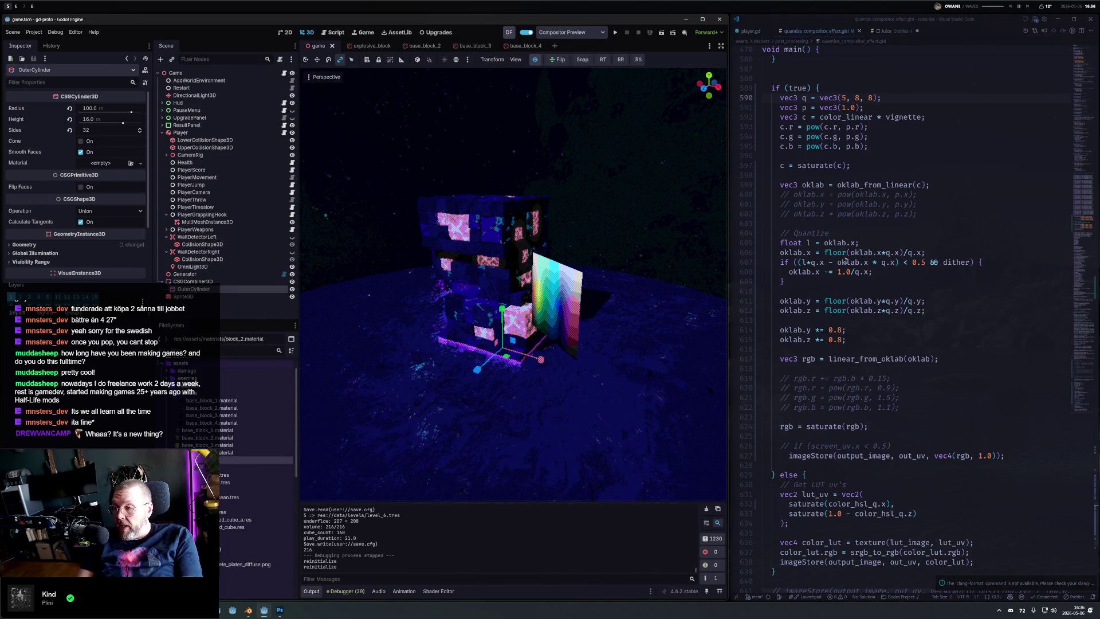
drag(799, 282, 780, 262)
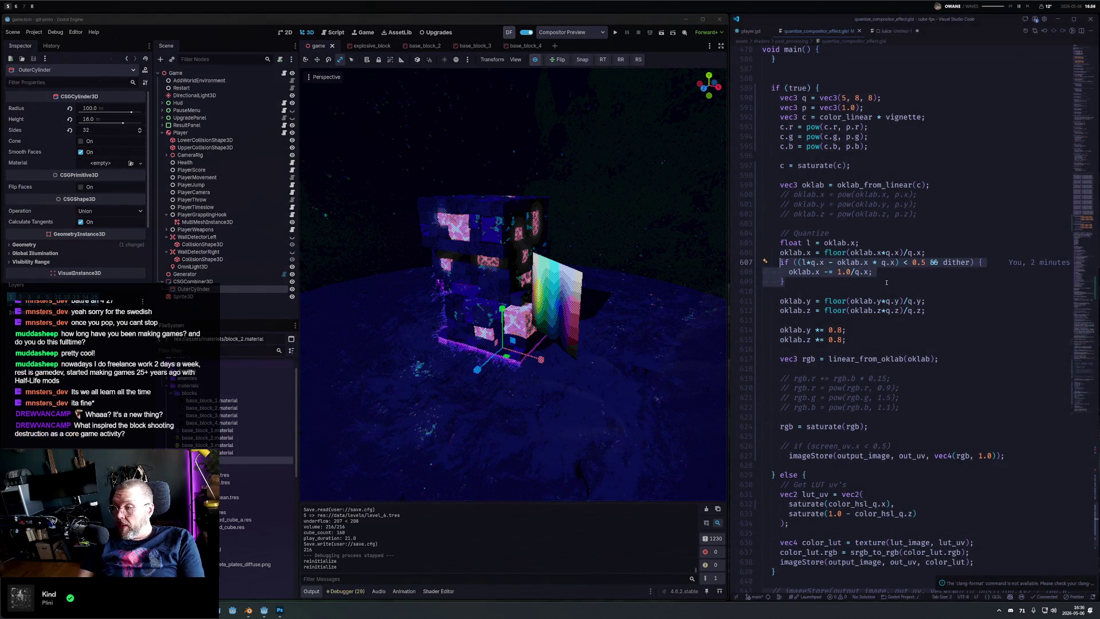
key(shift+alt+Down)
Step: Duplicate the dither if-block into y and z copies, one per OKLab channel
click(785, 281)
key(Return)
key(Return)
key(ctrl+d)
key(ctrl+d)
key(ctrl+d)
text(y)
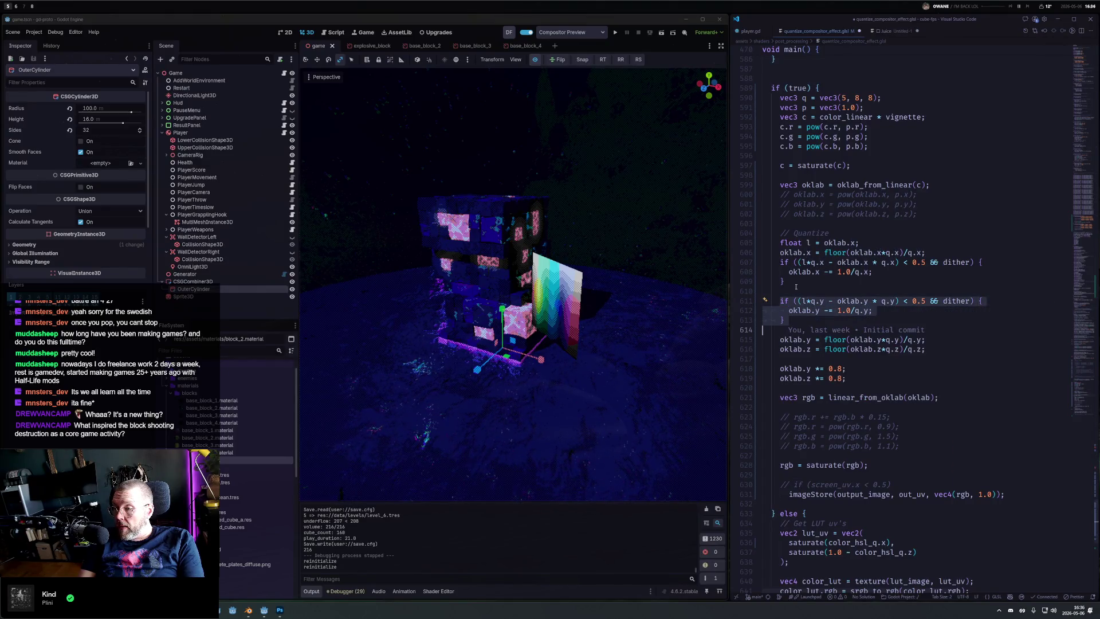
key(Escape)
key(shift+alt+Down)
key(Return)
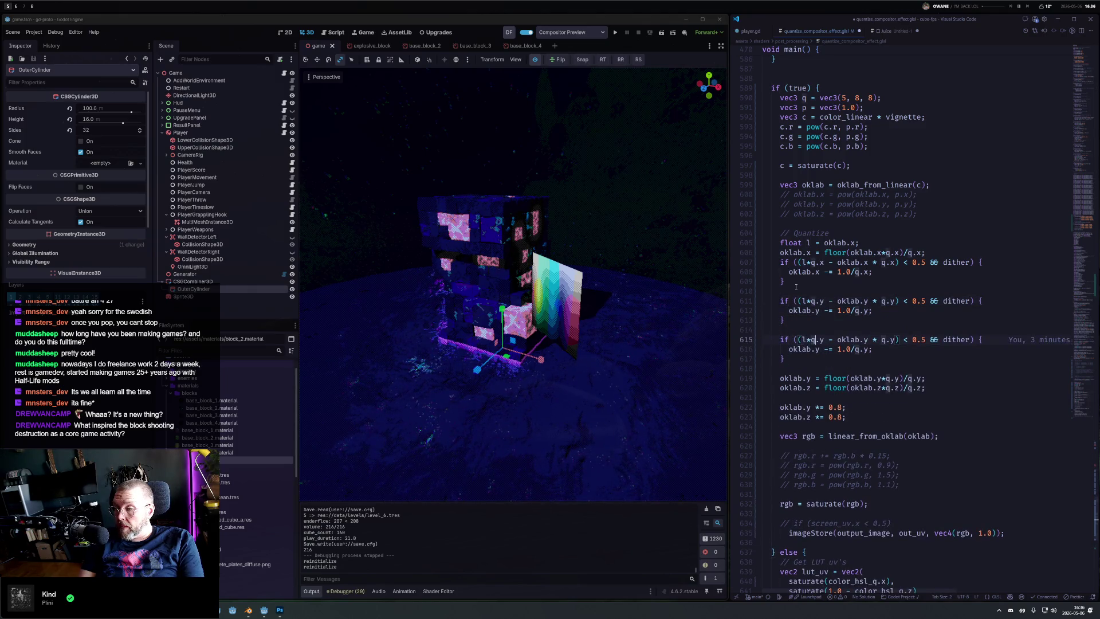
key(Right)
key(Right)
key(shift+Right)
key(ctrl+d)
key(ctrl+d)
key(ctrl+d)
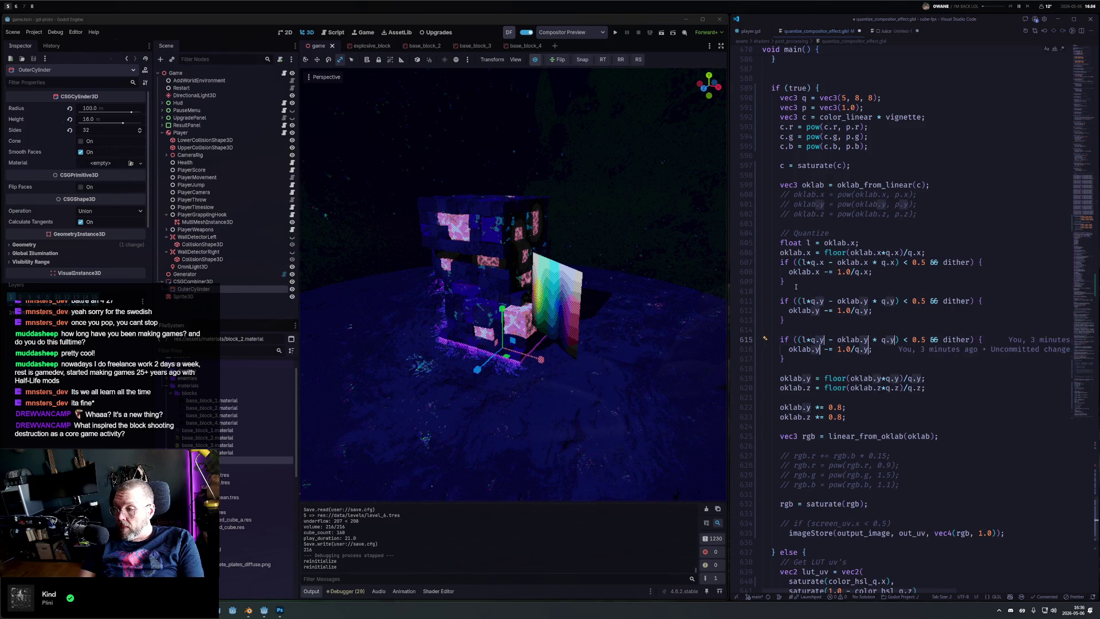
text(.z)
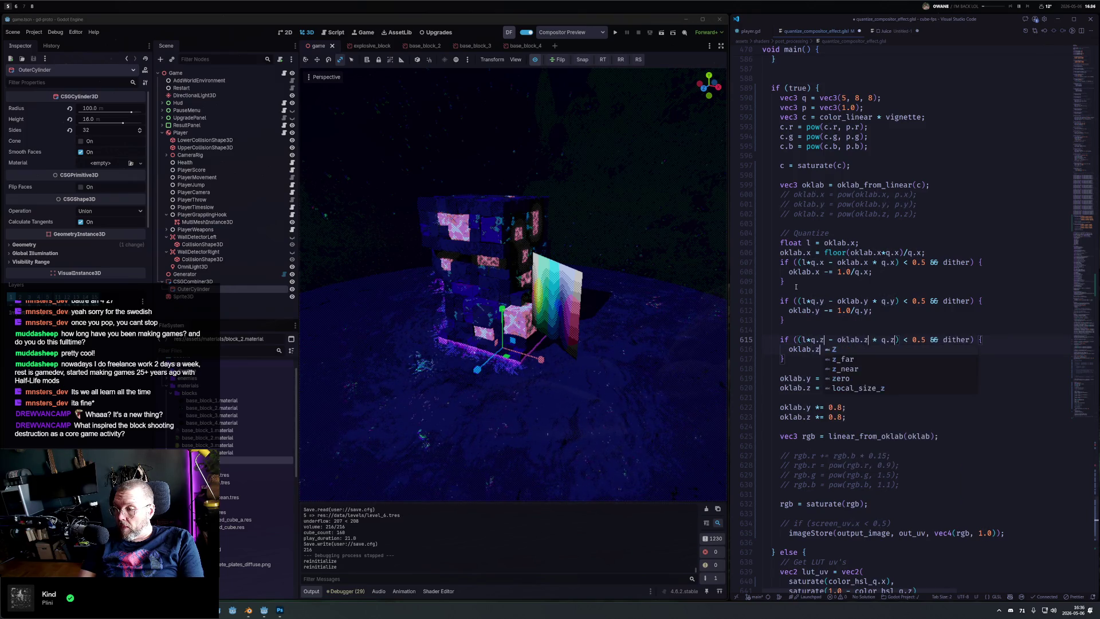
Step: Move the oklab.y and oklab.z floor lines up beneath the oklab.x floor line
drag(945, 391, 952, 380)
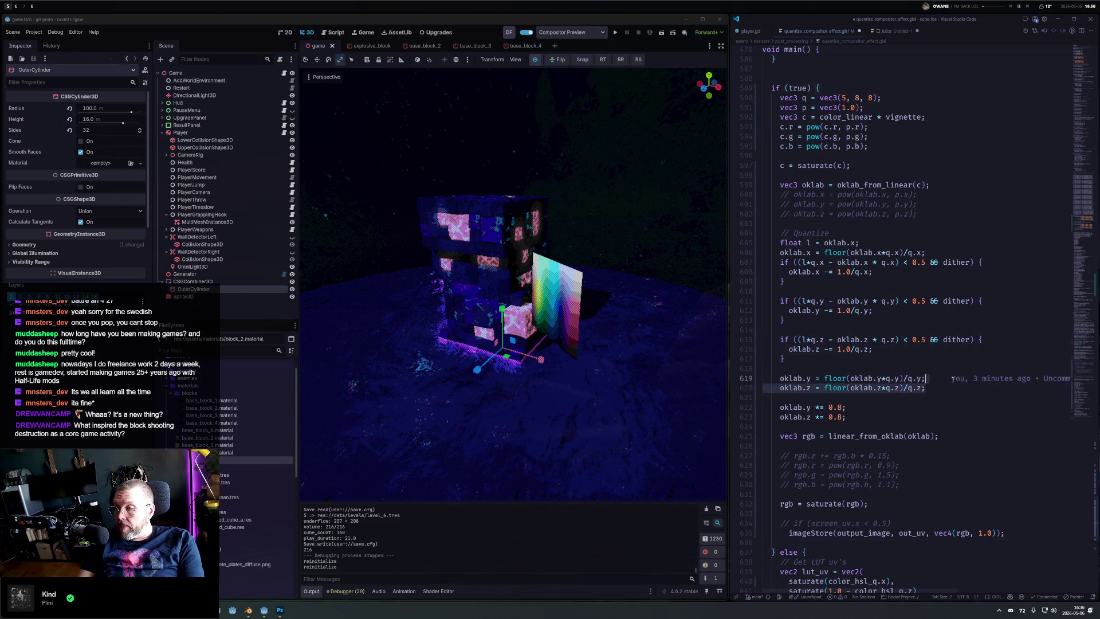
key(Delete)
key(ctrl+z)
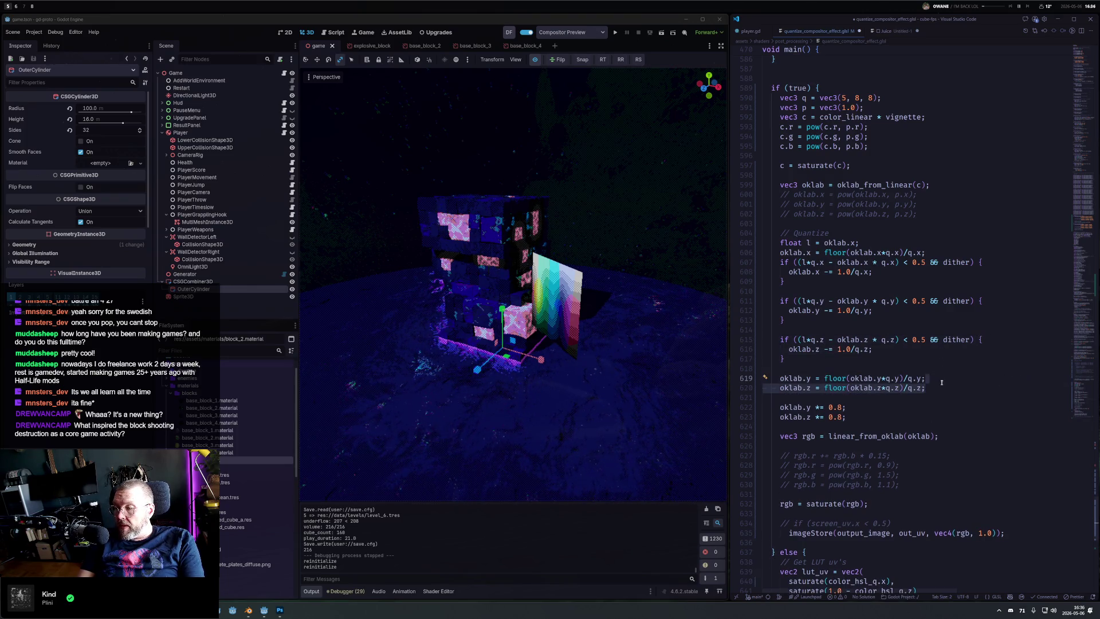
key(shift+Up)
key(Delete)
click(956, 250)
key(Return)
text(oklab.y = floor(oklab.y*q.y)/q.y; oklab.z = floor(oklab.z*q.z)/q.z;)
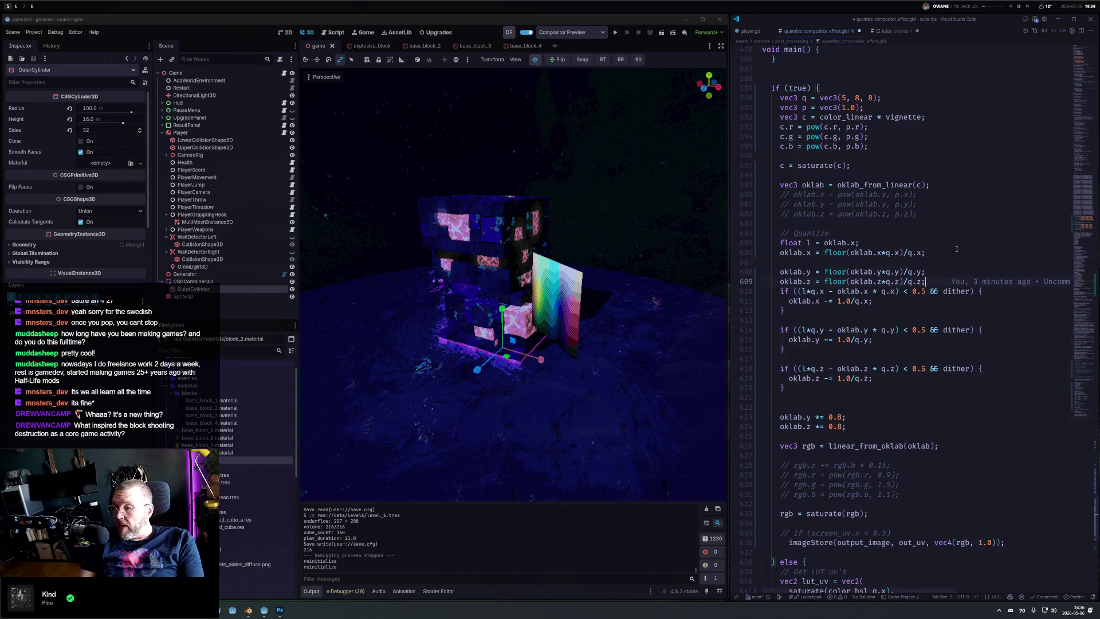
key(Up)
key(Up)
key(Delete)
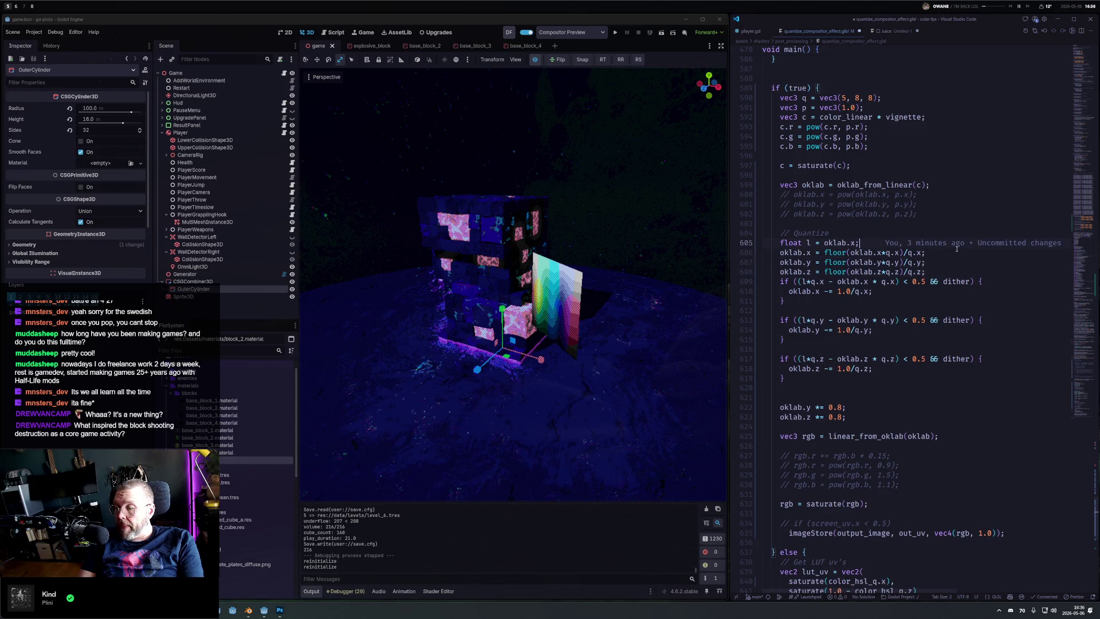
key(Down)
key(Return)
Step: Make l a vec3 holding the whole oklab colour instead of oklab.x
key(Up)
key(Up)
key(Up)
key(ctrl+Right)
key(ctrl+Right)
key(Right)
key(Right)
key(Right)
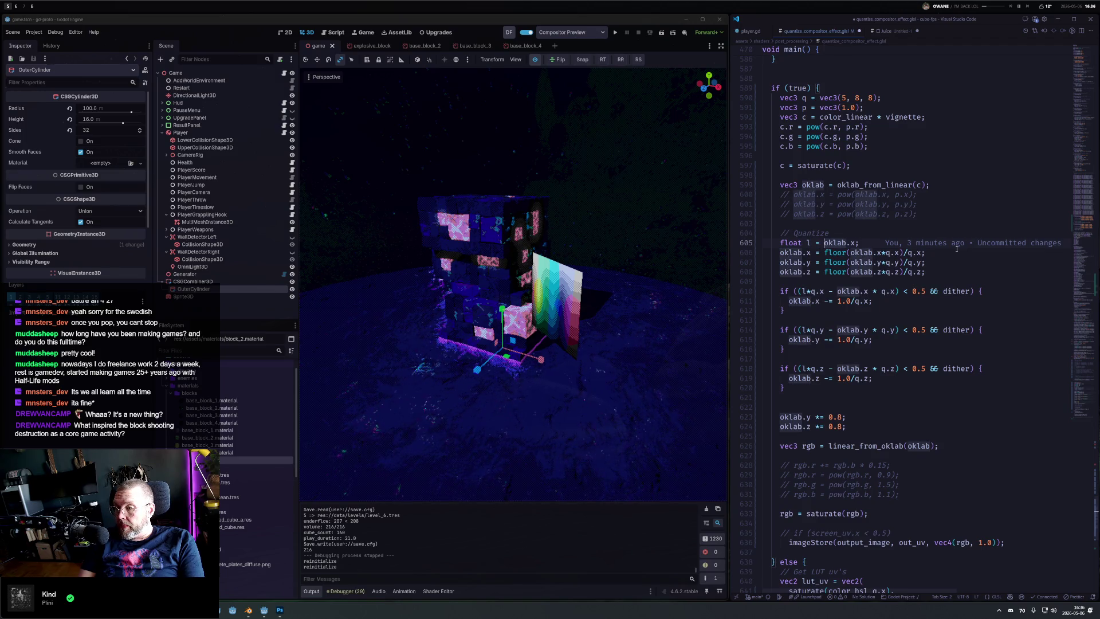
key(Home)
key(ctrl+shift+Right)
text(vec3)
key(Escape)
key(ctrl+Right)
key(ctrl+Right)
key(ctrl+Right)
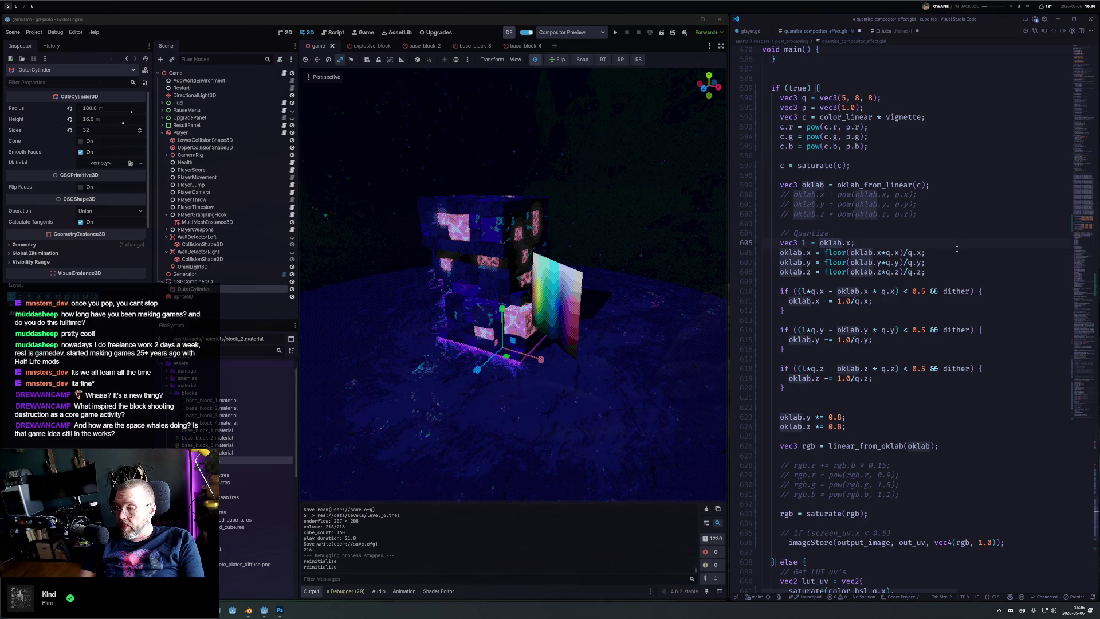
key(Delete)
key(Delete)
Step: Compare l.x, l.y and l.z in the three dither checks and save the shader
key(Down)
key(Down)
key(Down)
key(Down)
key(Left)
key(Home)
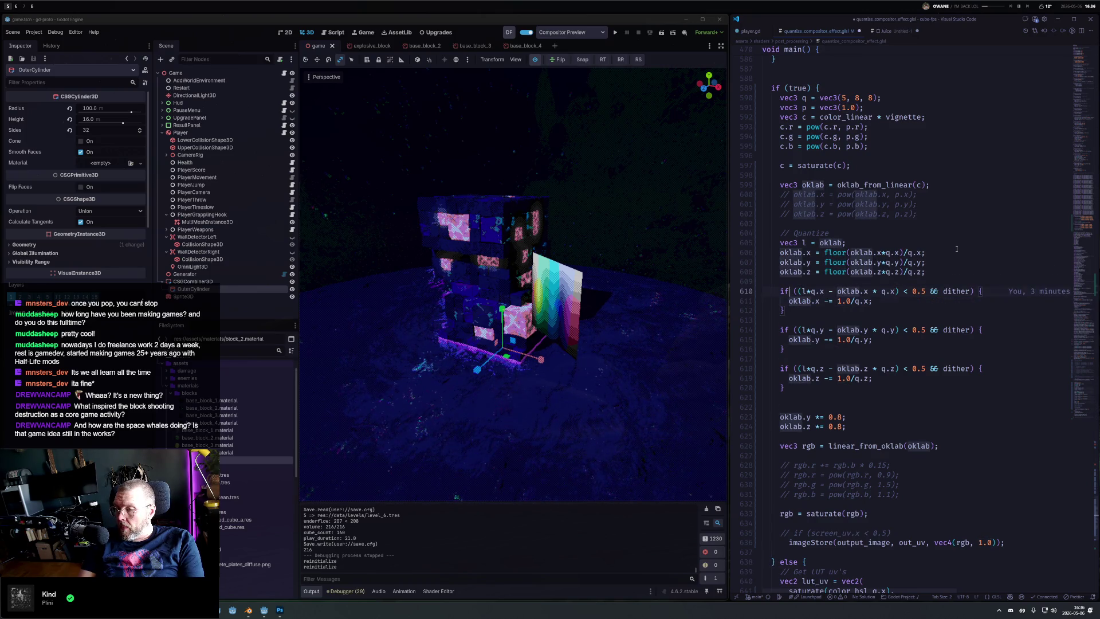
key(Up)
key(ctrl+d)
key(ctrl+d)
key(ctrl+d)
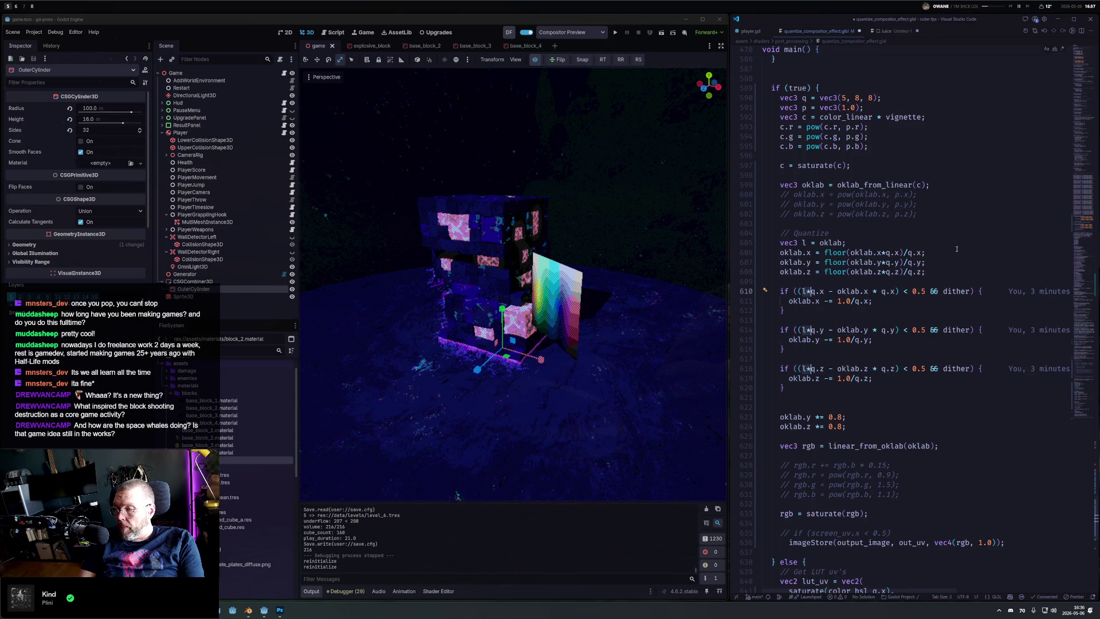
text(lv)
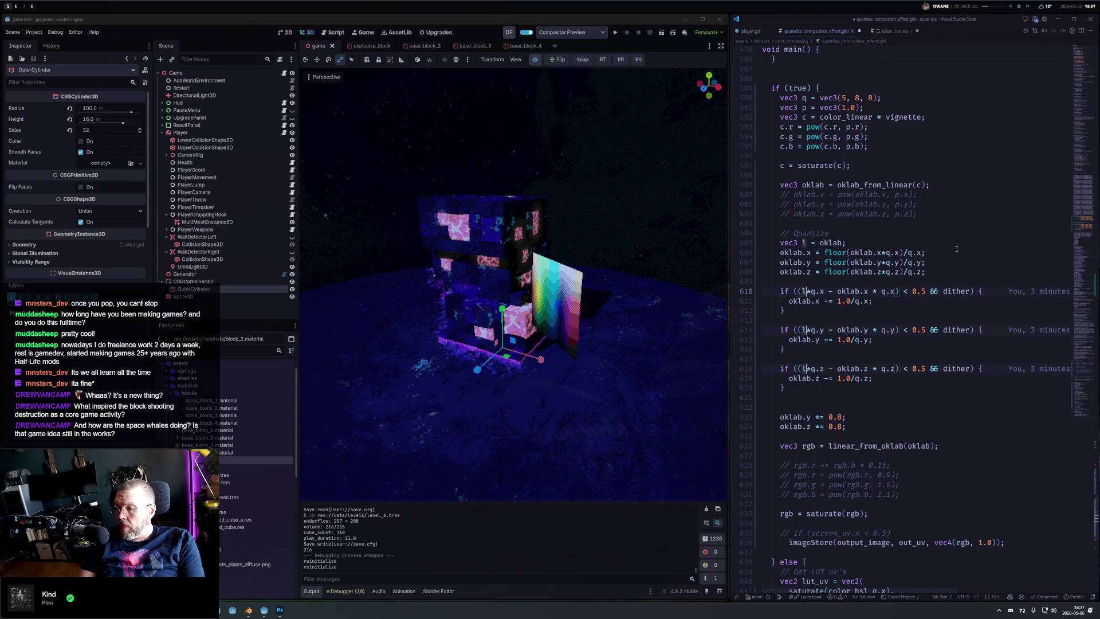
key(ctrl+z)
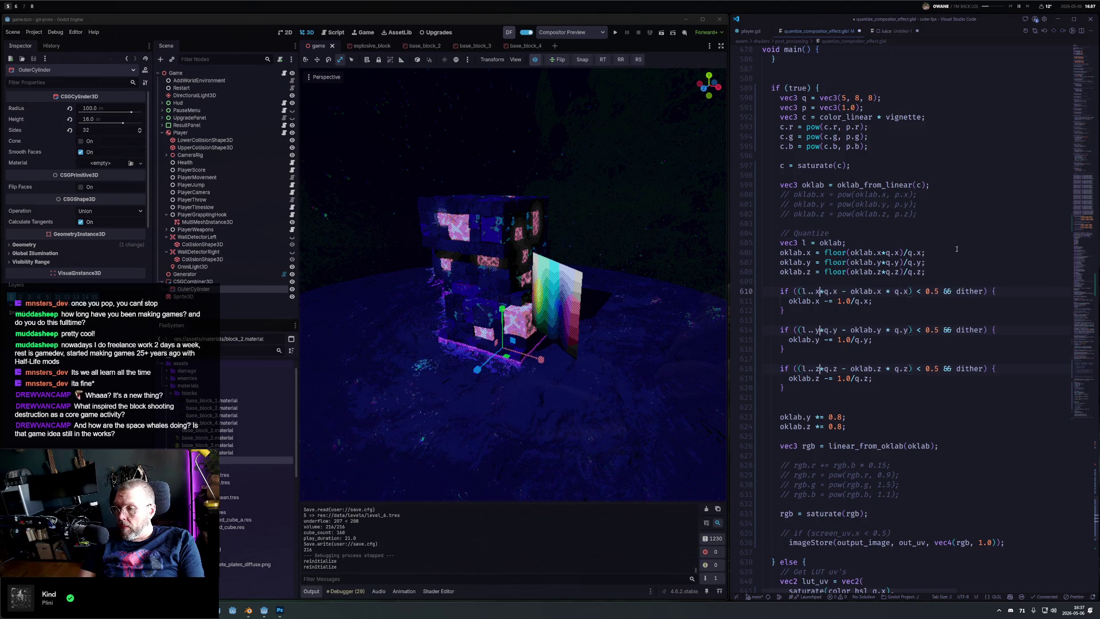
key(BackSpace)
key(ctrl+s)
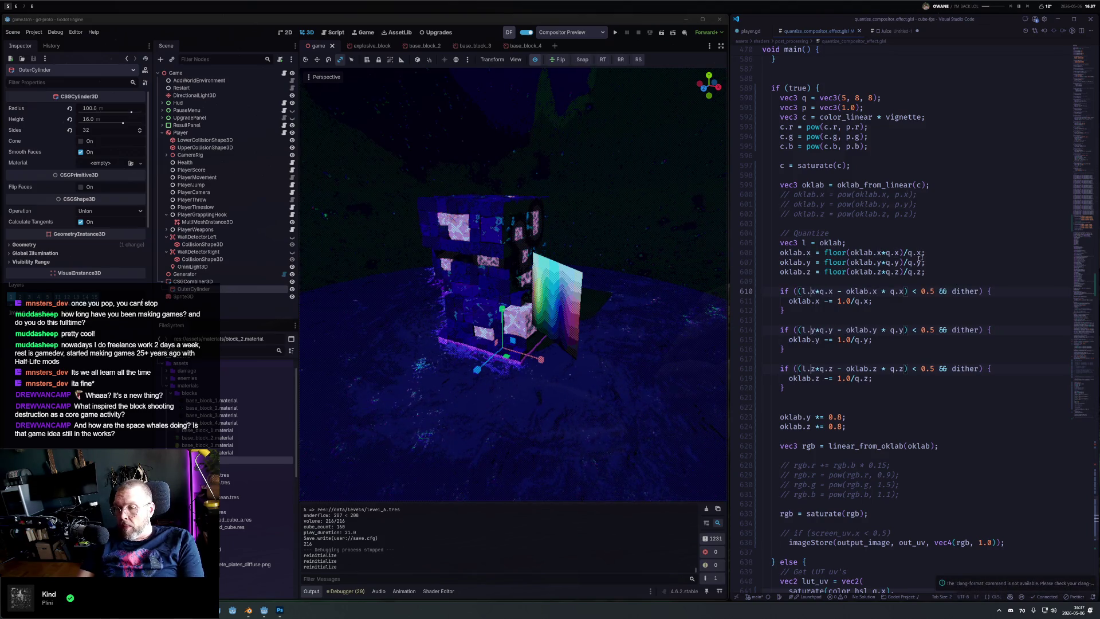
Step: Zoom in on the gradient plane and comment out the oklab.y and oklab.z *= 0.8 lines
scroll(562, 302, up, 5)
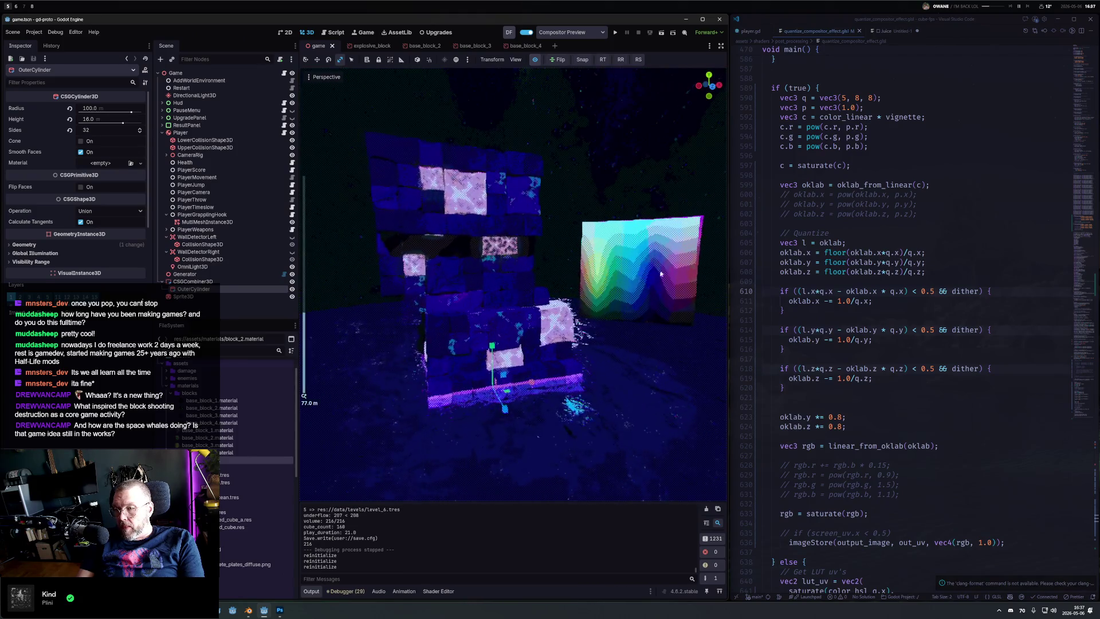
drag(660, 273, 506, 288)
scroll(506, 288, up, 4)
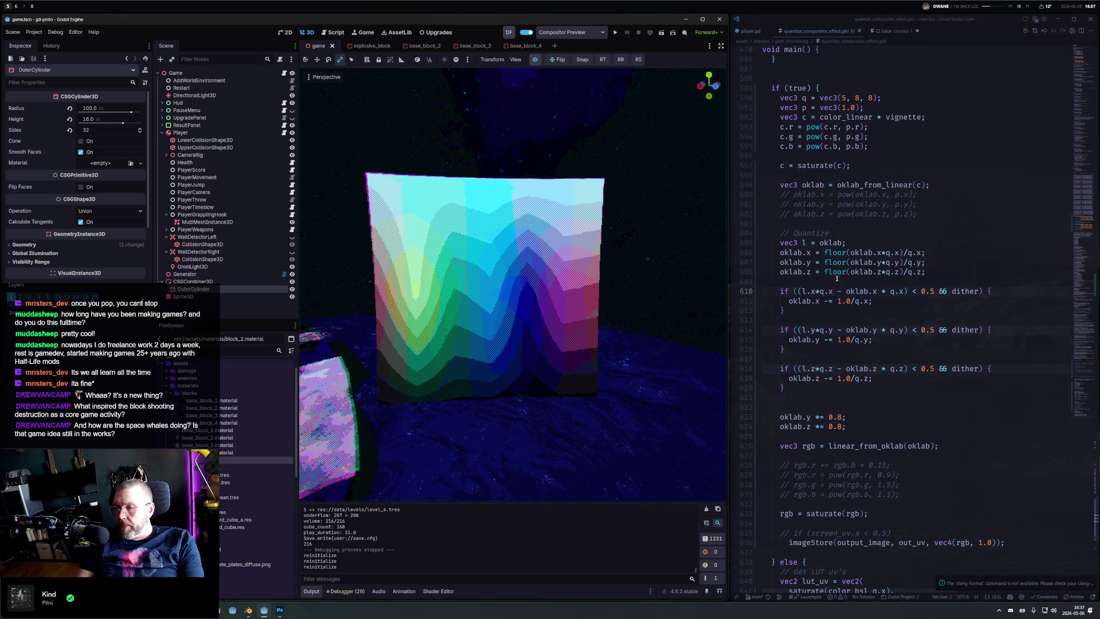
scroll(821, 396, down, 3)
drag(778, 327, 869, 337)
key(ctrl+slash)
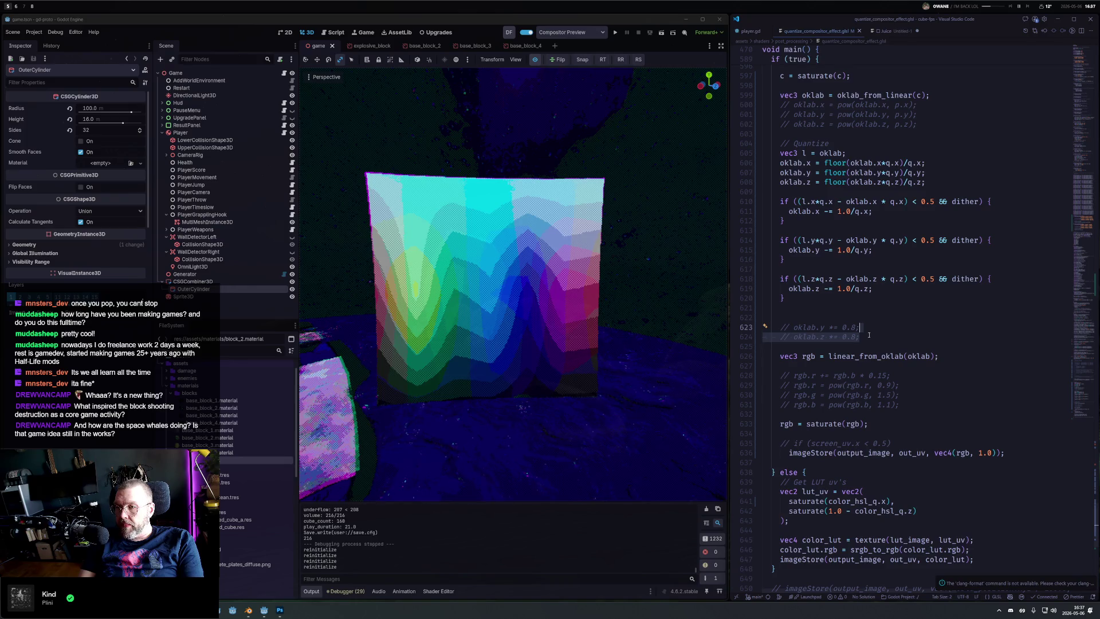
Step: Toggle Compositor Preview off and on twice to compare the quantized gradient plane
drag(479, 294, 516, 287)
click(534, 59)
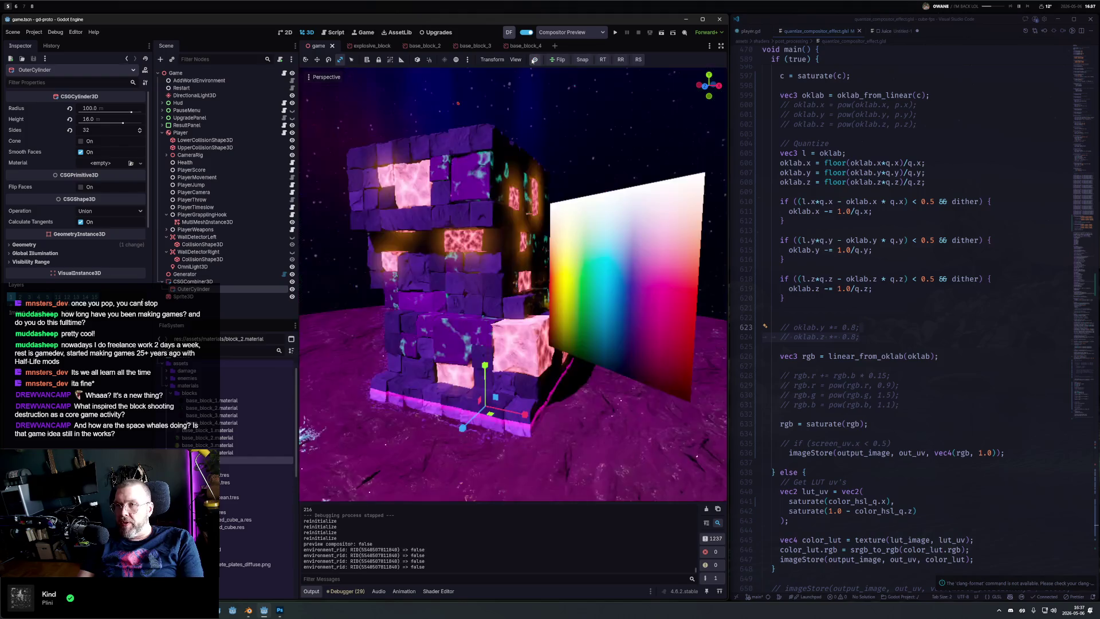
click(534, 59)
click(534, 59)
click(534, 59)
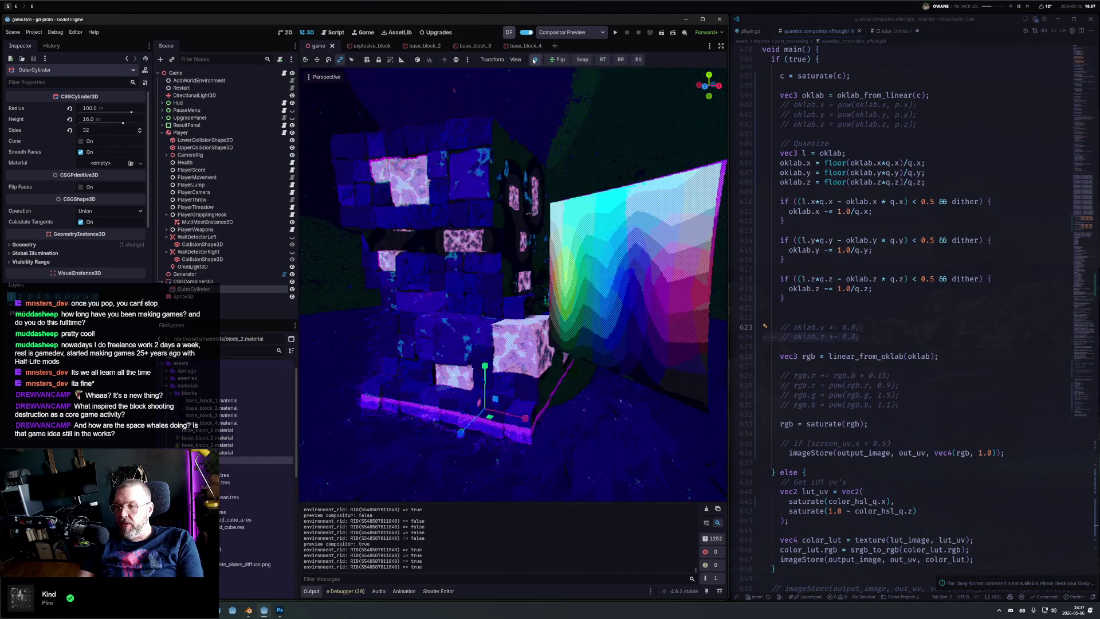
drag(567, 252, 592, 252)
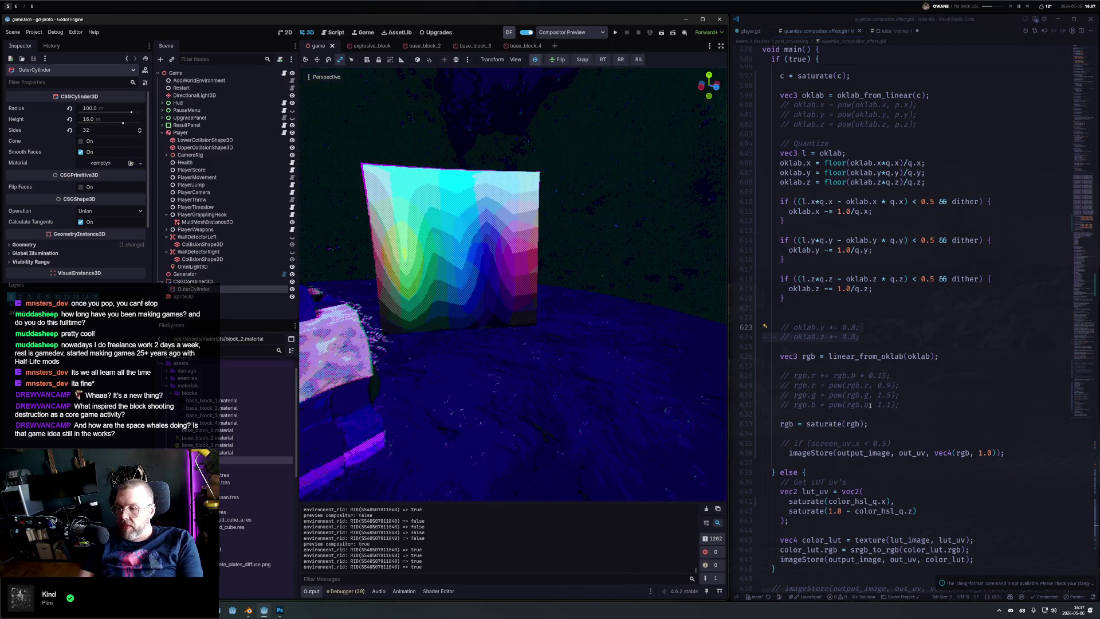
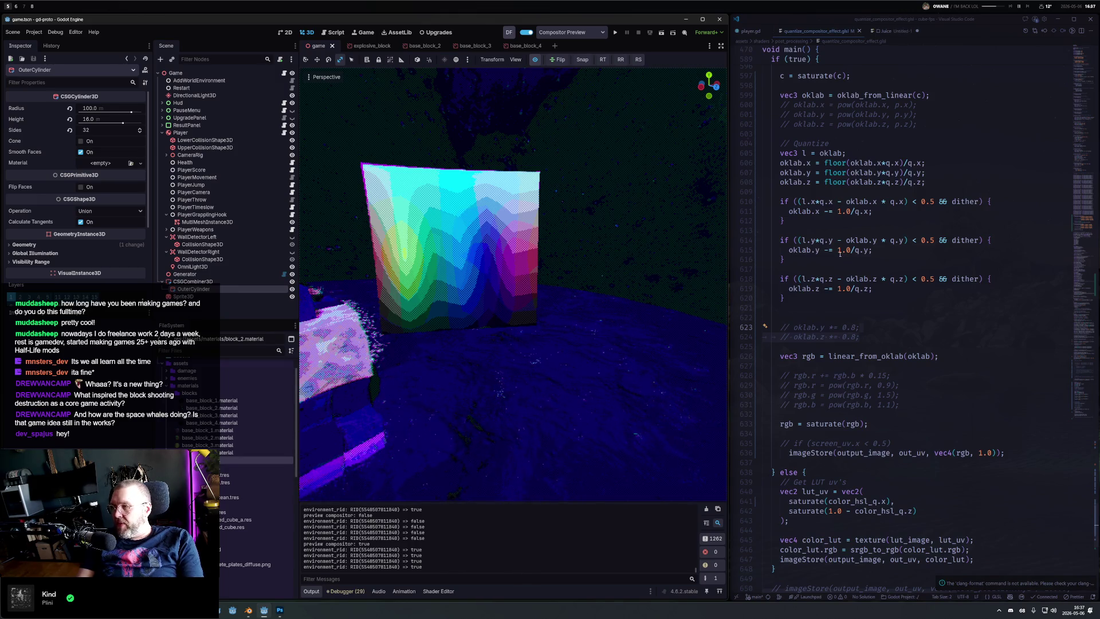
Step: Move the y and z quantize lines above their dither if-blocks with Alt+Up/Down
drag(593, 253, 473, 243)
drag(809, 297, 777, 240)
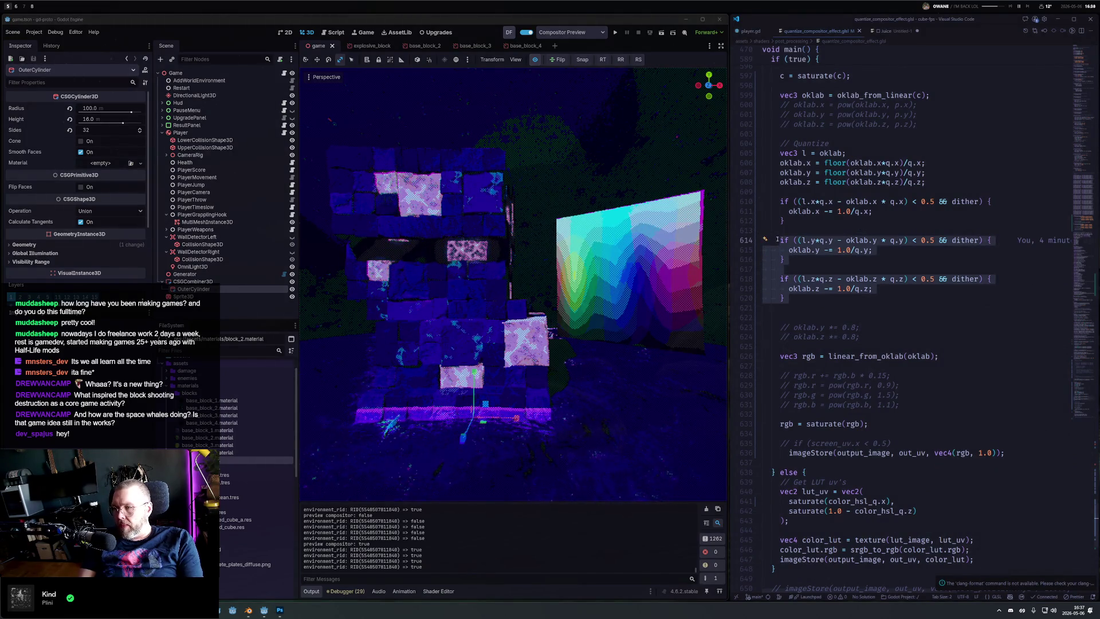
key(Up)
key(Up)
key(Up)
key(alt+Down)
key(alt+Down)
key(alt+Down)
key(Up)
key(Up)
key(Up)
key(alt+Down)
key(alt+Down)
key(alt+Down)
key(alt+Down)
key(Up)
key(Up)
key(Up)
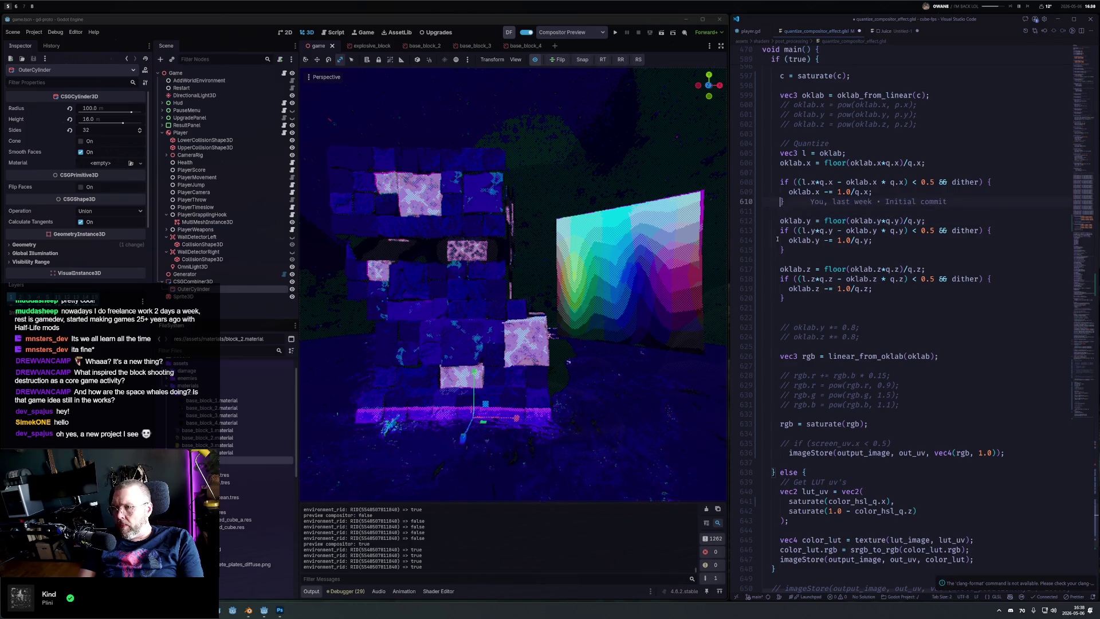
key(Down)
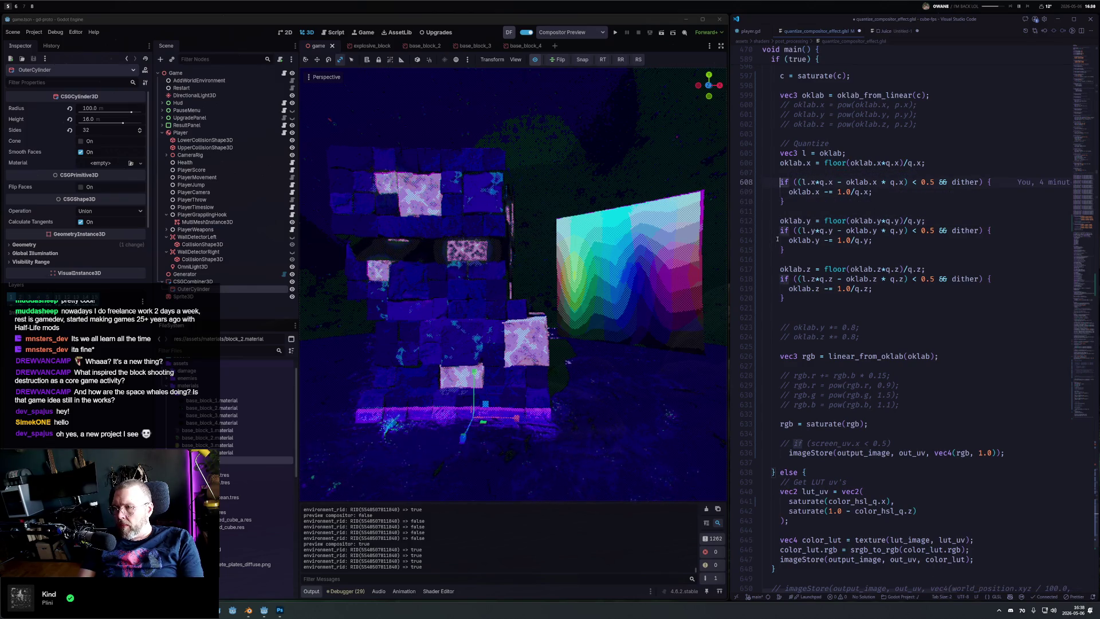
Step: Comment out the y and z quantize blocks (lines 612–620), then hide Godot's colour-gradient test panel
shift+click(818, 307)
key(ctrl+slash)
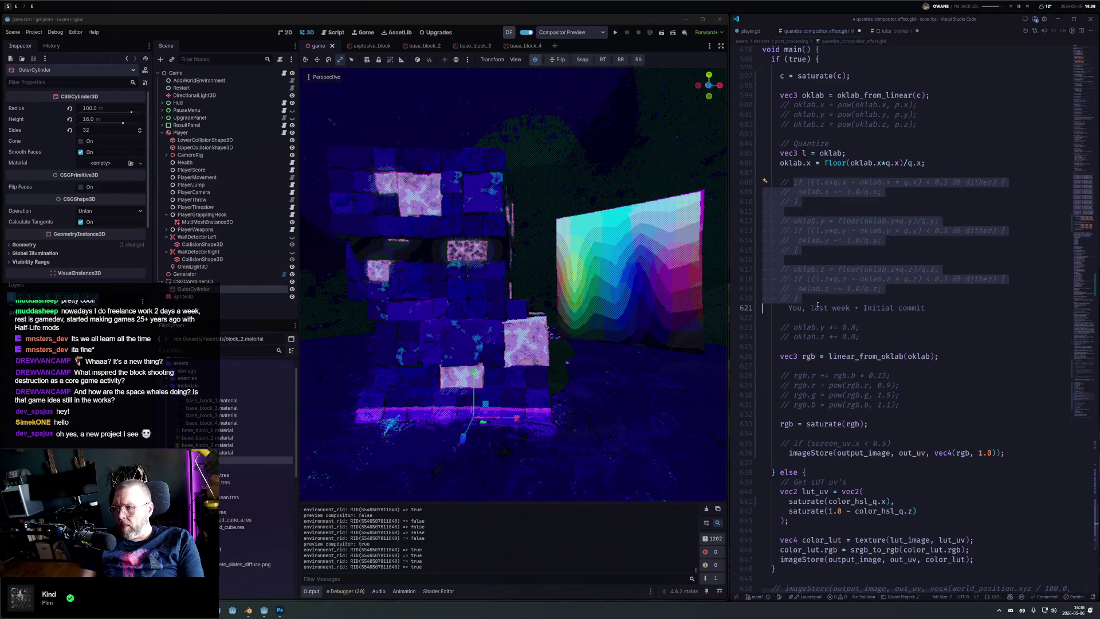
key(ctrl+slash)
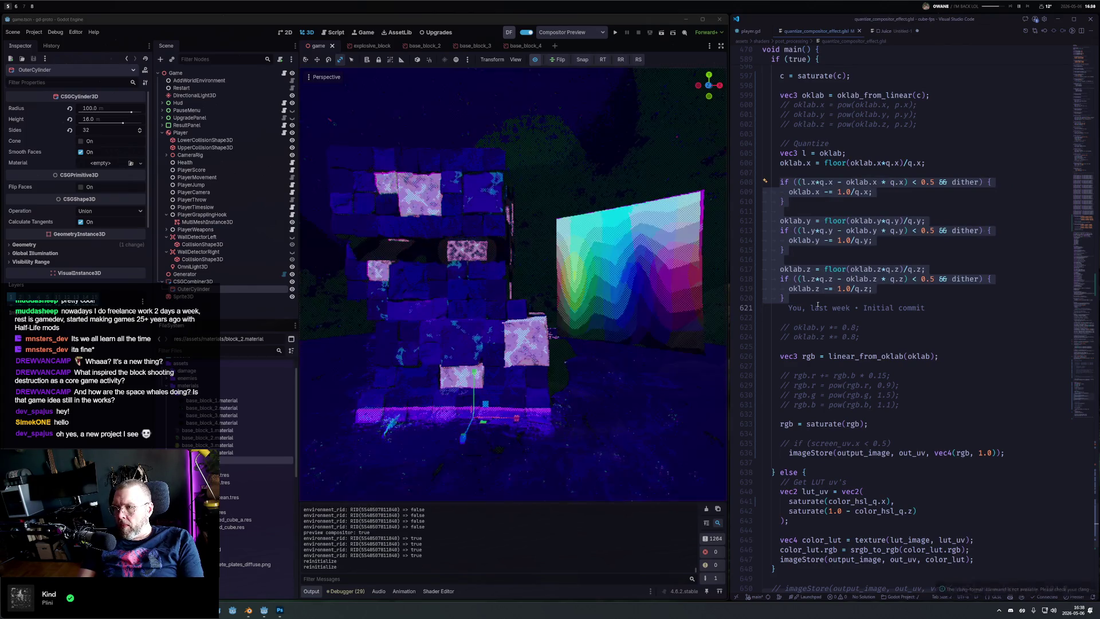
click(875, 202)
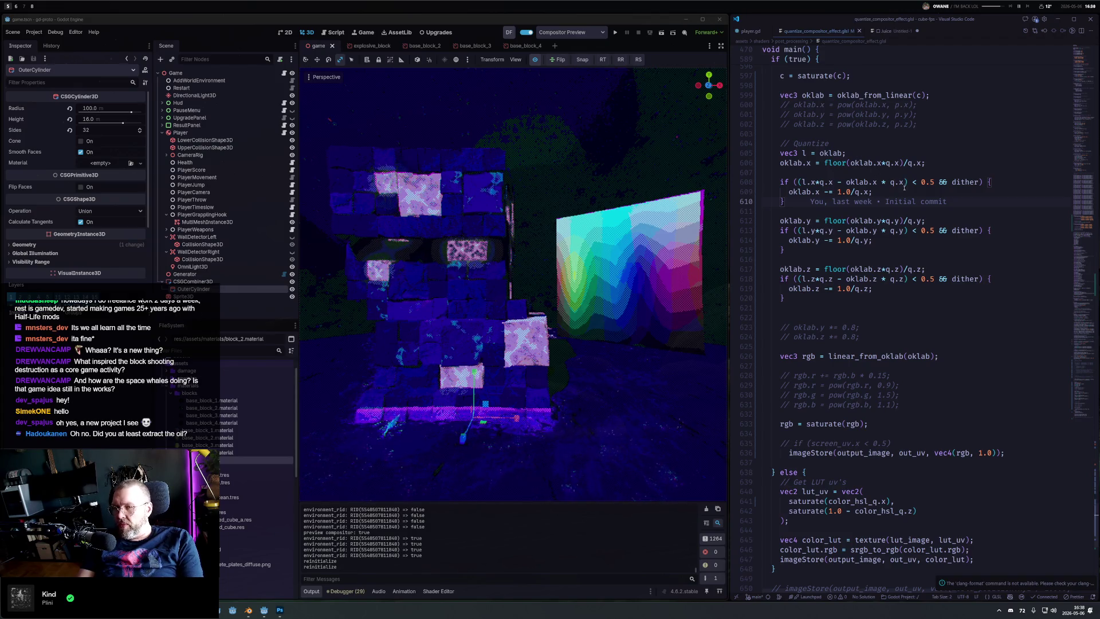
mouse_move(821, 298)
mouse_down()
mouse_move(791, 235)
mouse_move(769, 221)
mouse_up()
key(ctrl+slash)
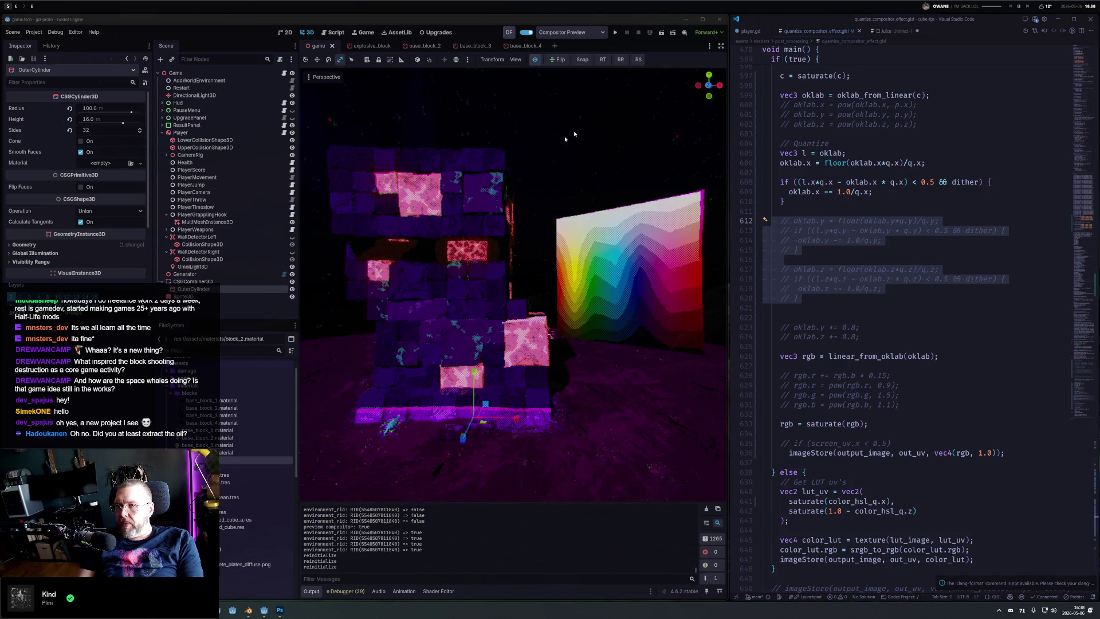
click(297, 295)
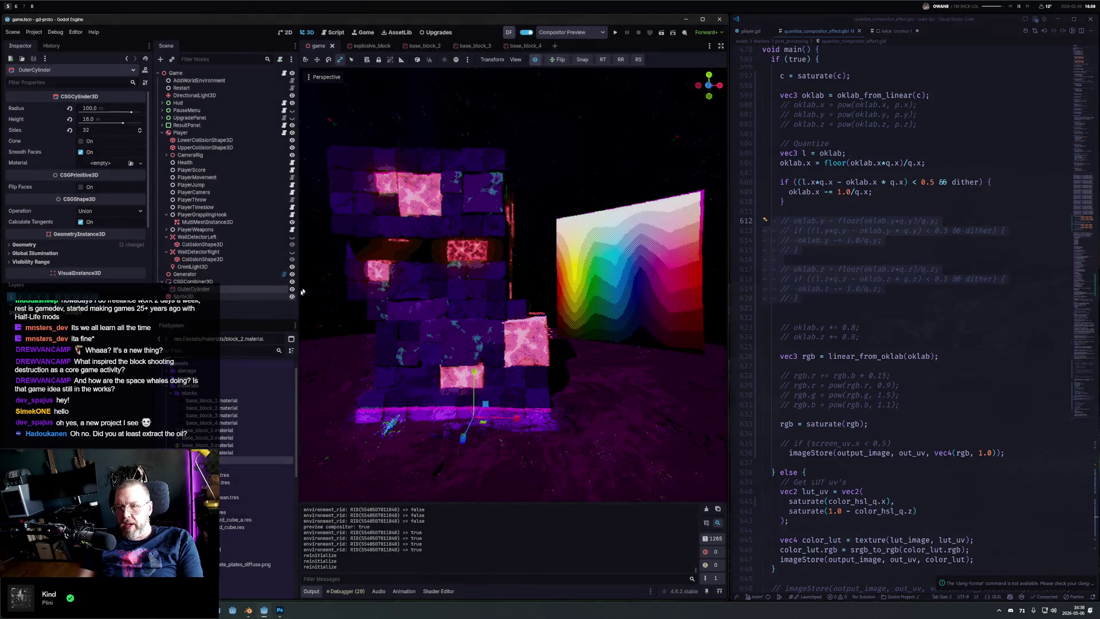
click(292, 297)
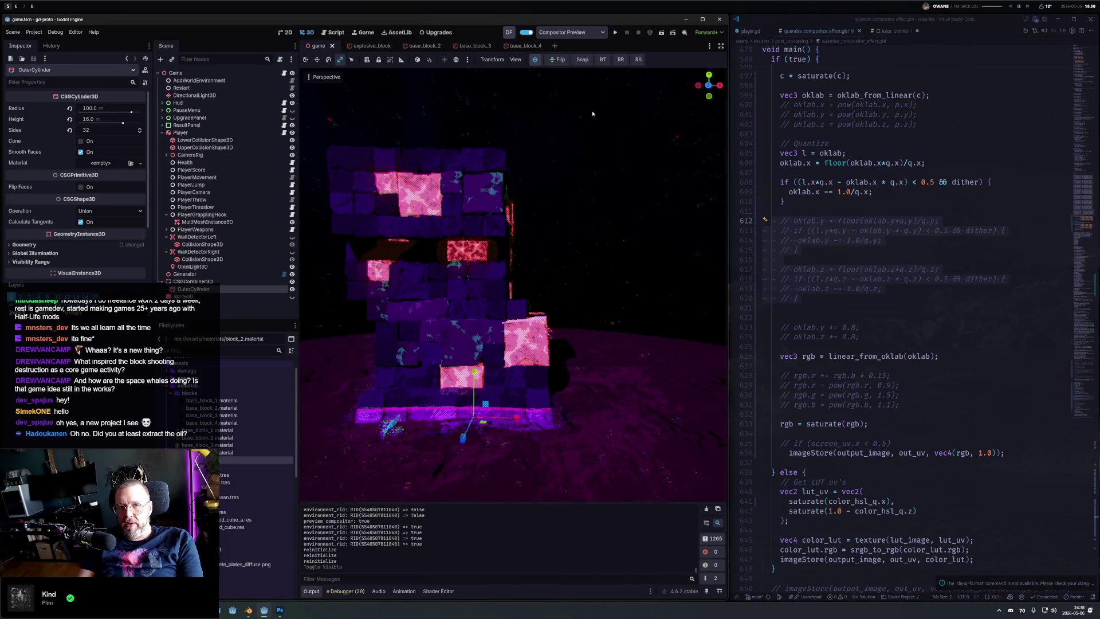
Step: Run a quick test round, stop it, and toggle the OmniLight3D's visibility
click(616, 33)
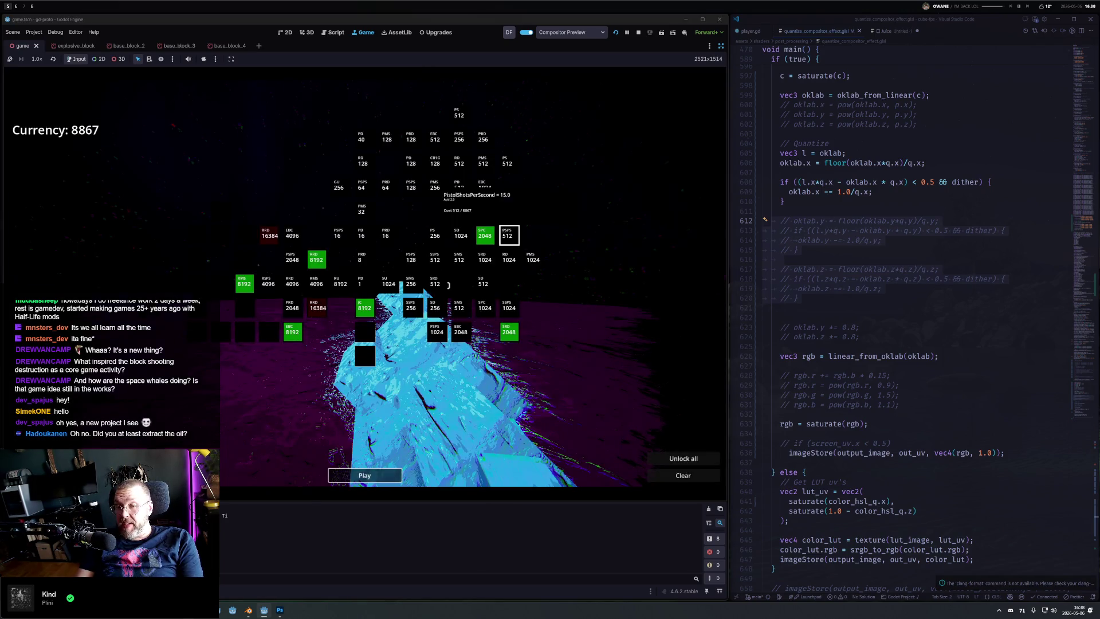
click(365, 475)
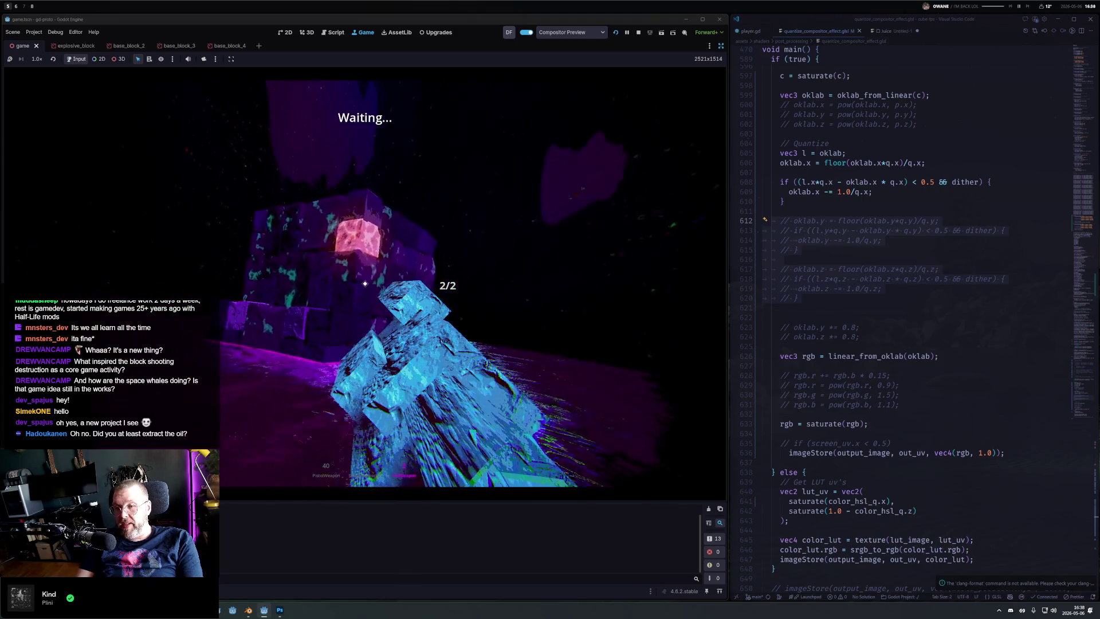
key(Escape)
click(638, 32)
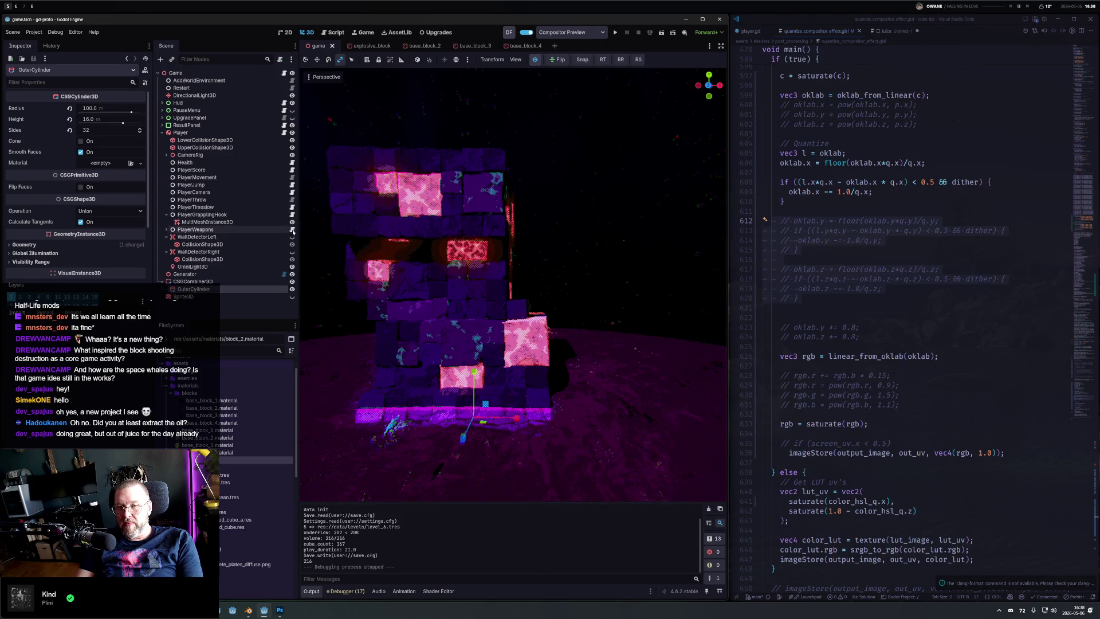
click(292, 267)
Step: Save and rerun the game, buy the RMS 8192 upgrade block, and start a new round
key(F5)
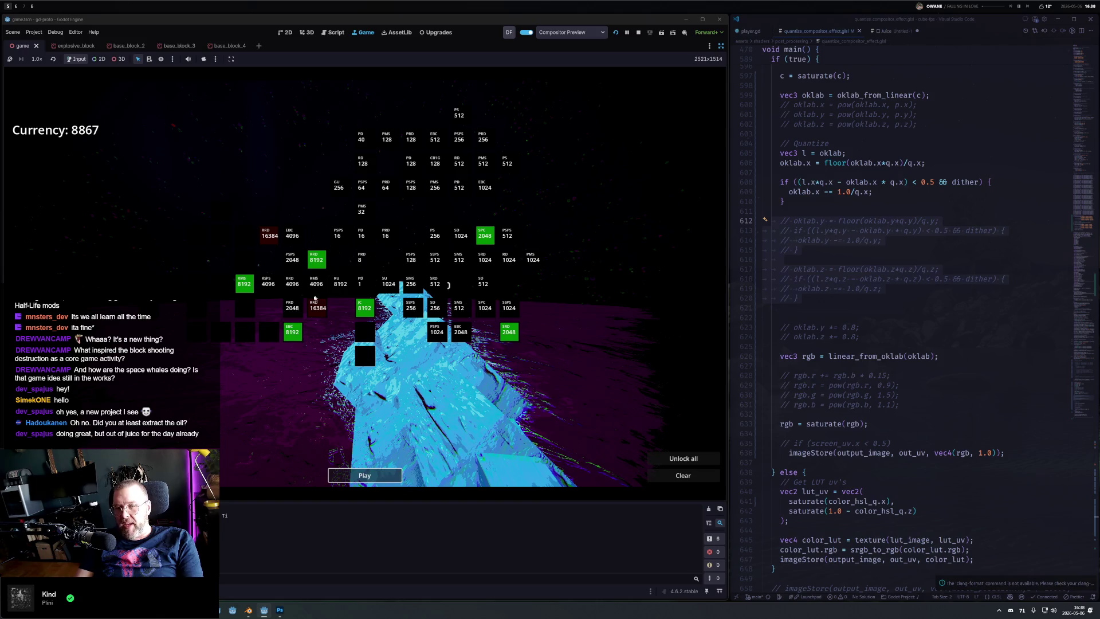
click(247, 284)
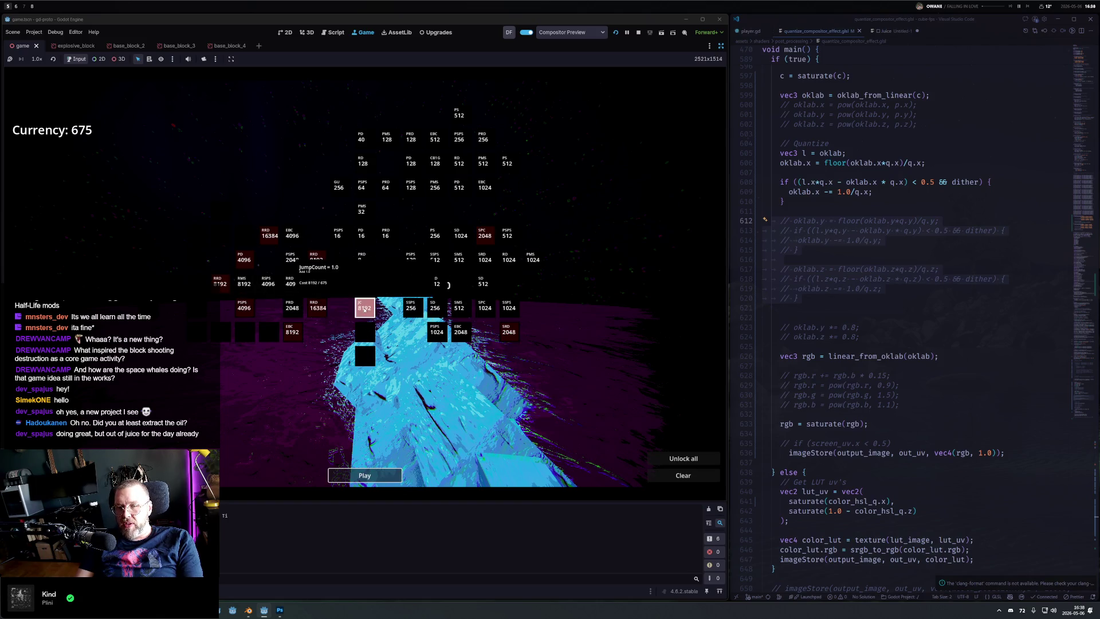
click(378, 476)
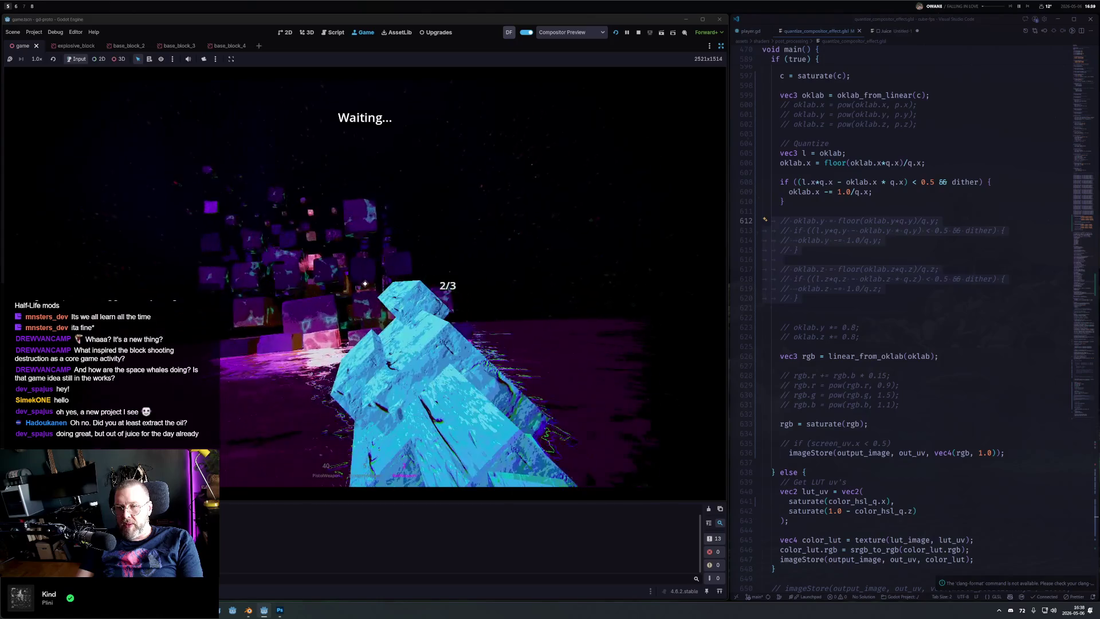
Step: Shoot down the block tower, switching between the pistol and the shotgun
click(365, 283)
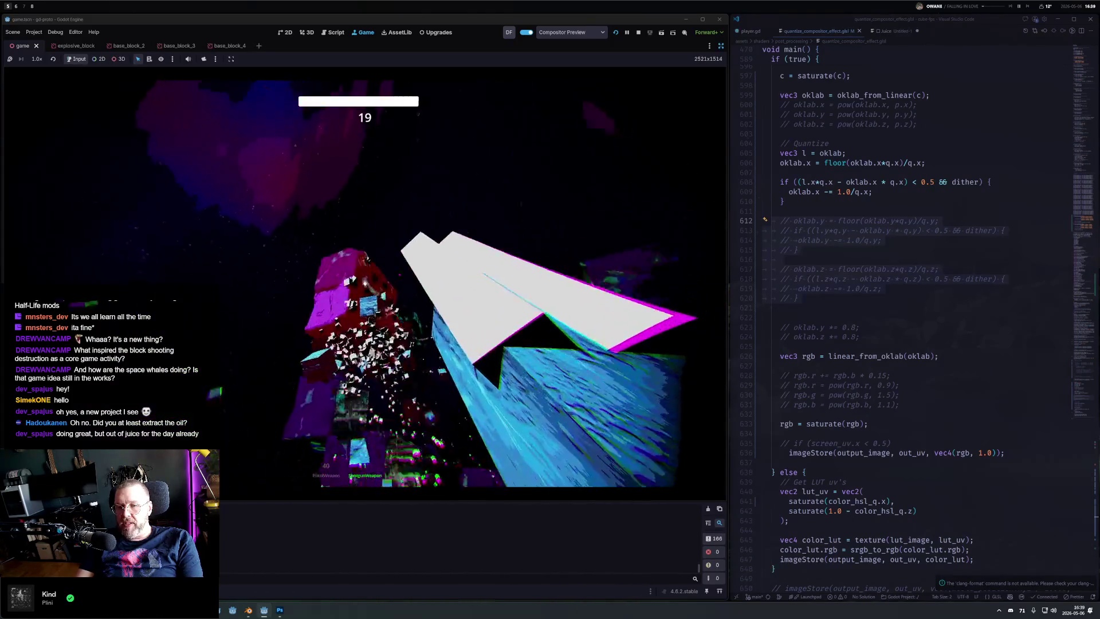
key(1)
click(365, 283)
click(365, 283)
click(365, 283)
click(365, 283)
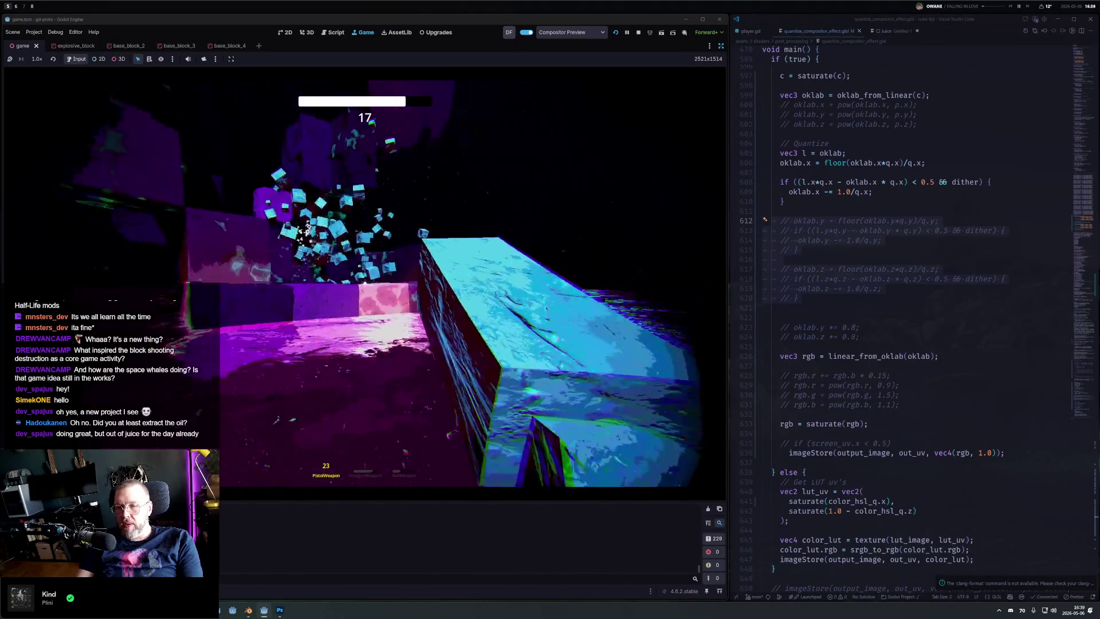
click(365, 283)
click(365, 282)
key(2)
click(365, 282)
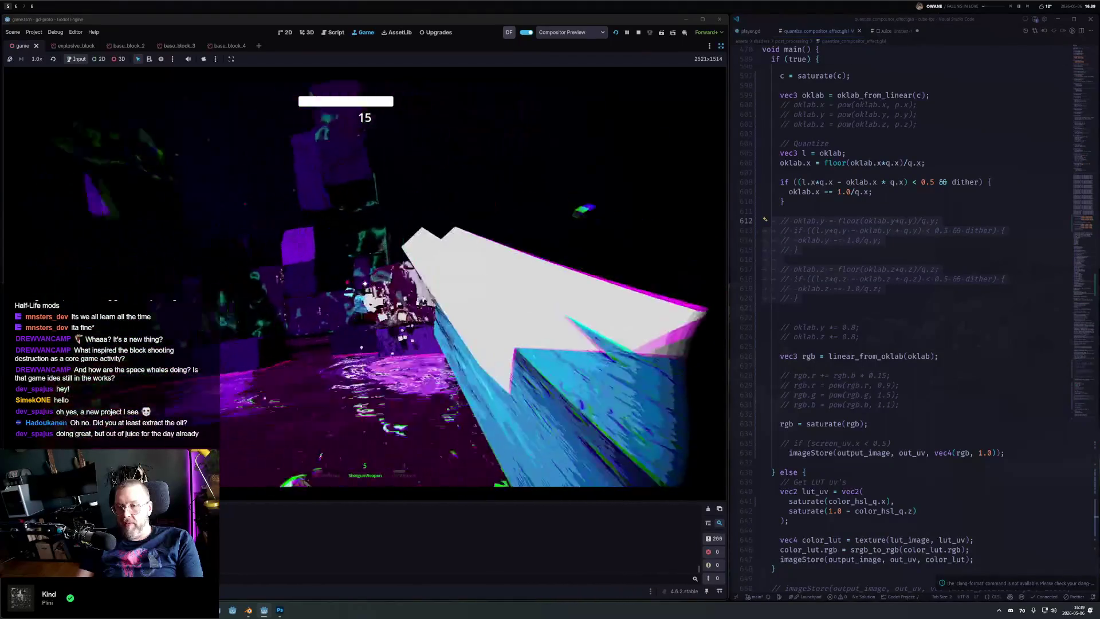
click(365, 283)
click(365, 283)
click(364, 283)
click(365, 283)
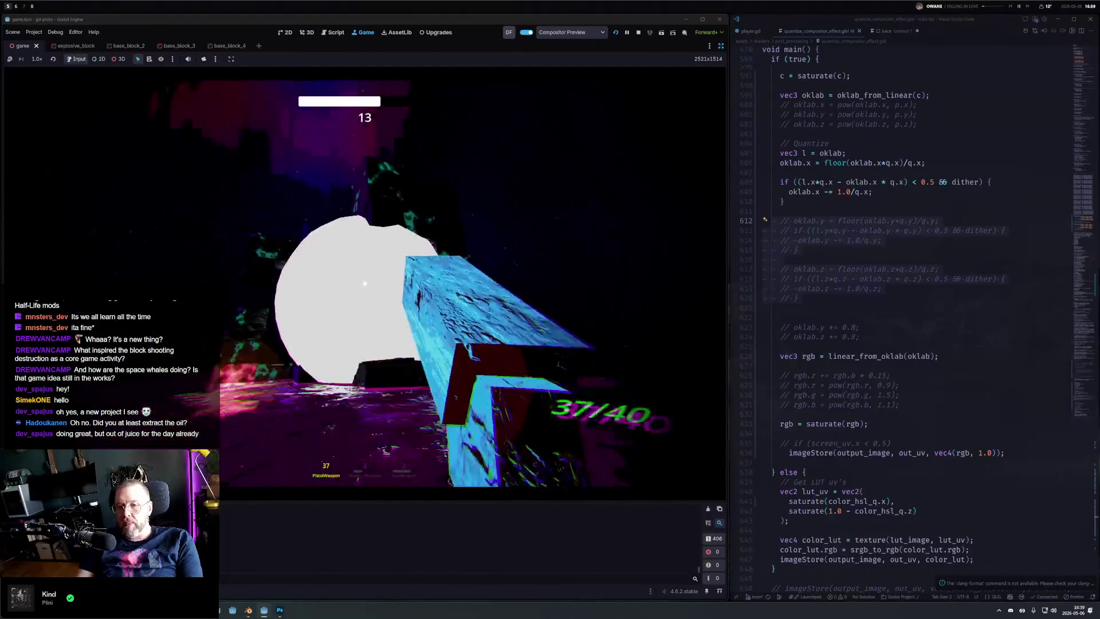
click(365, 283)
click(365, 283)
click(365, 283)
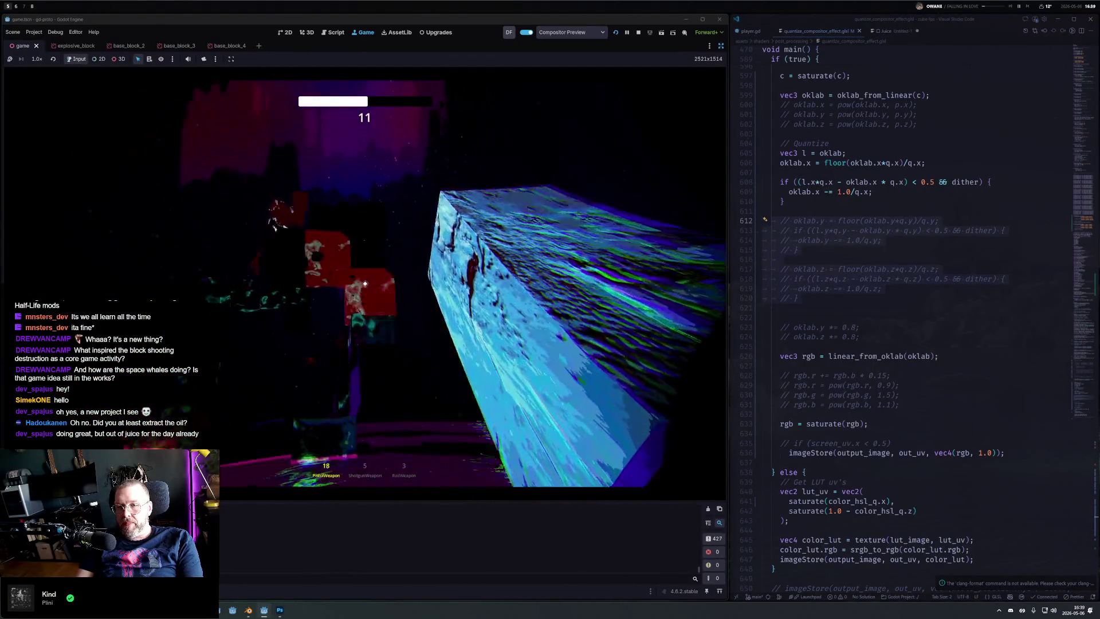
click(365, 283)
click(365, 283)
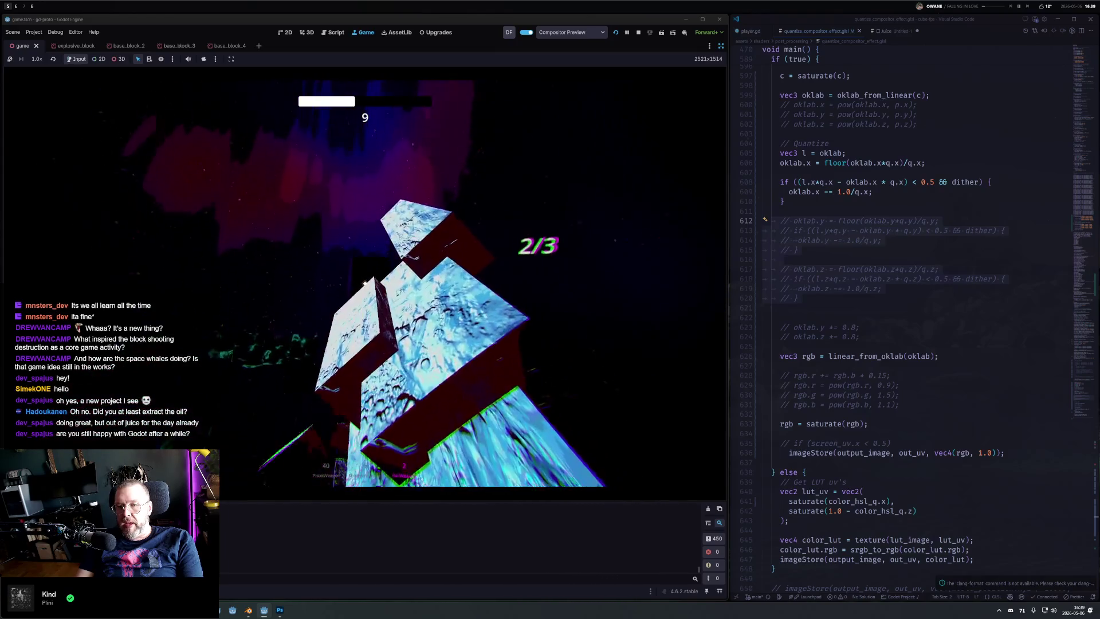
click(365, 282)
click(365, 283)
key(1)
click(365, 283)
click(365, 283)
Step: Pause and stop the game, returning to the editor's view of the tower
key(Escape)
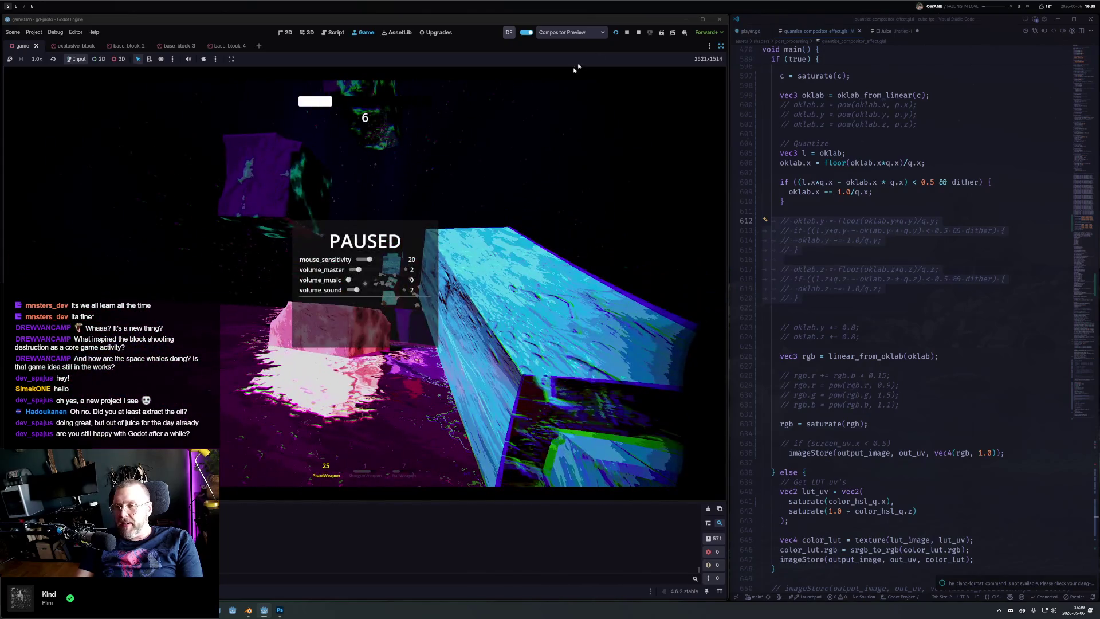
click(638, 32)
drag(503, 211, 424, 216)
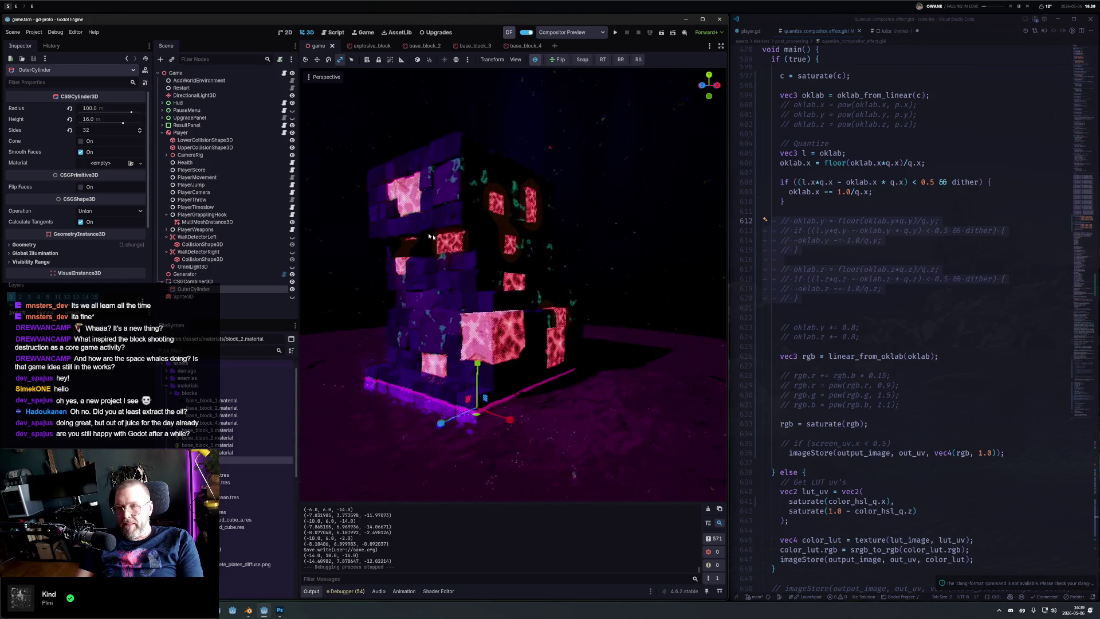
Step: In the WorldEnvironment settings, reset the sky energy multiplier to 1.0, then raise it
click(199, 80)
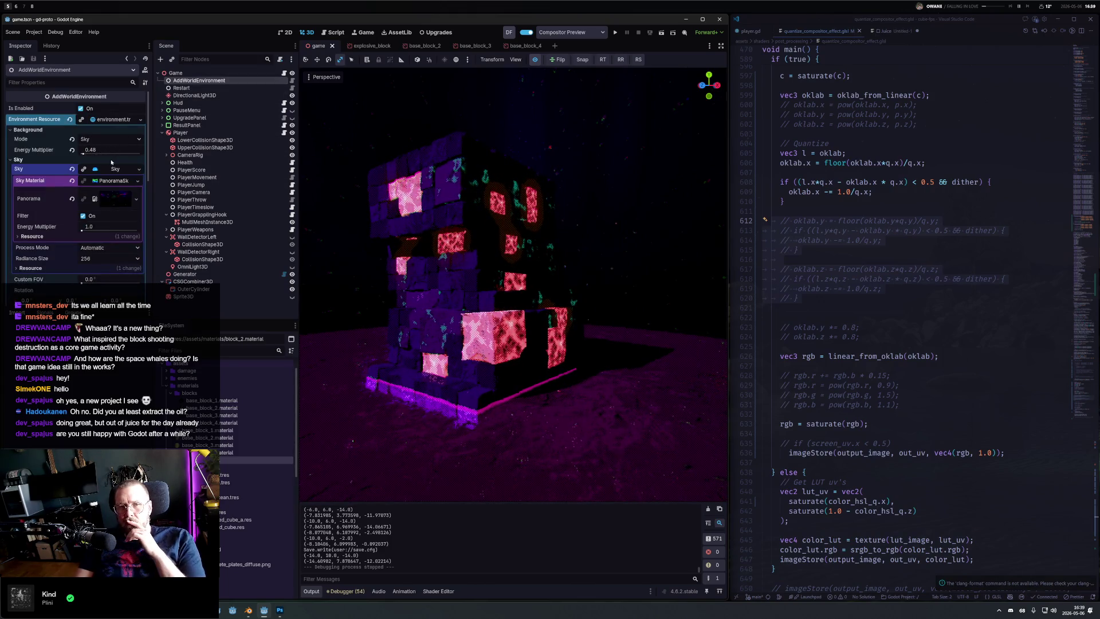
click(71, 149)
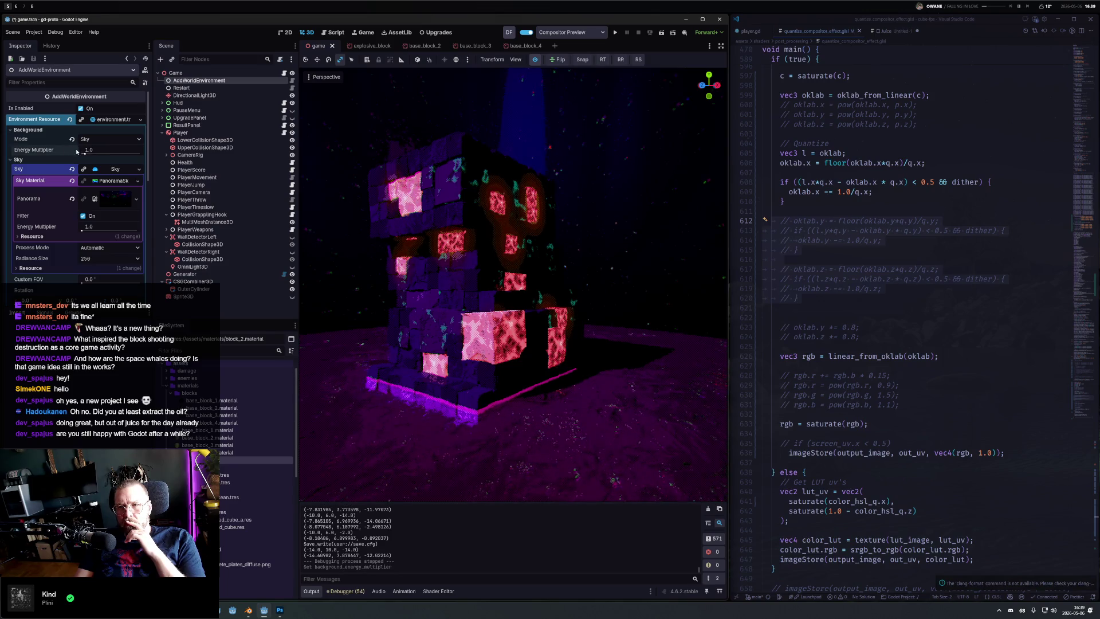
drag(88, 154, 137, 153)
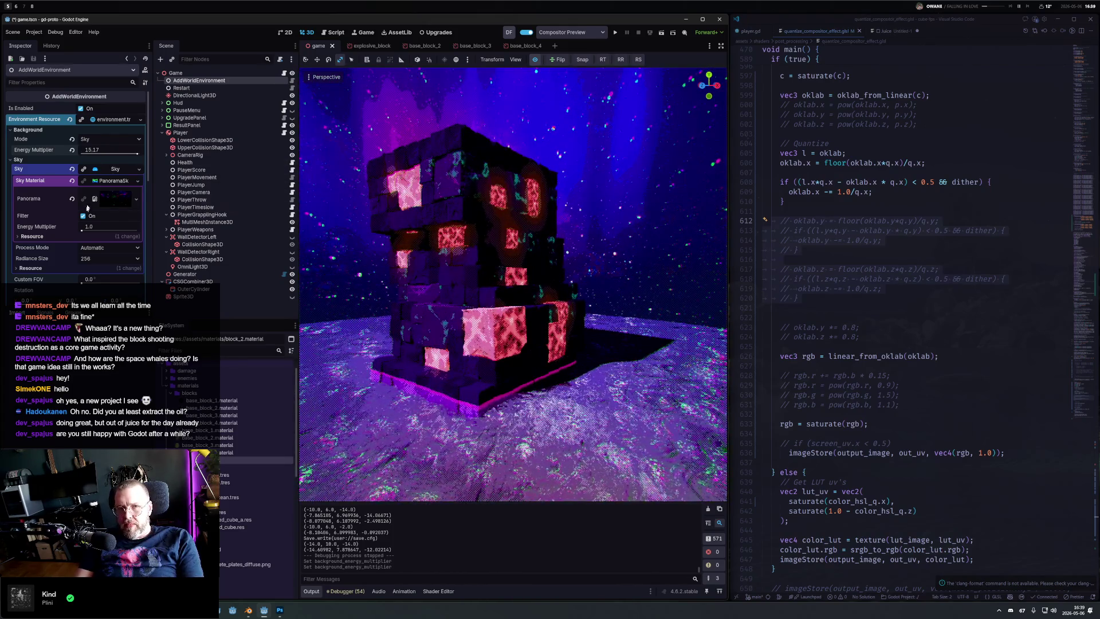
Step: Set the Reflected Light source to Sky and orbit back onto the tower
scroll(93, 199, down, 3)
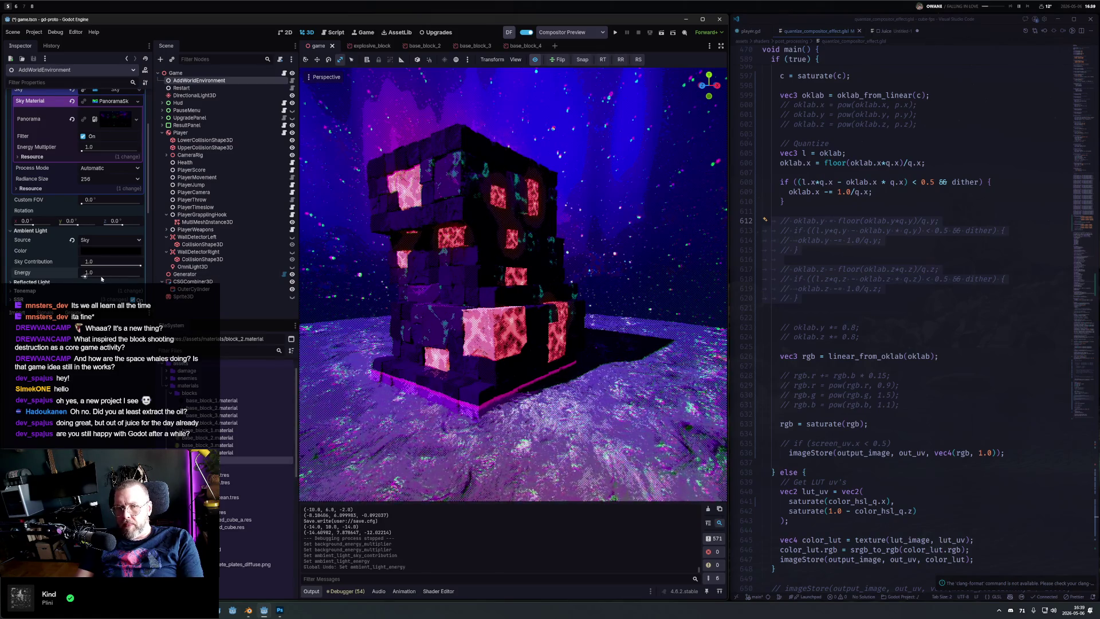
scroll(52, 288, down, 2)
click(36, 229)
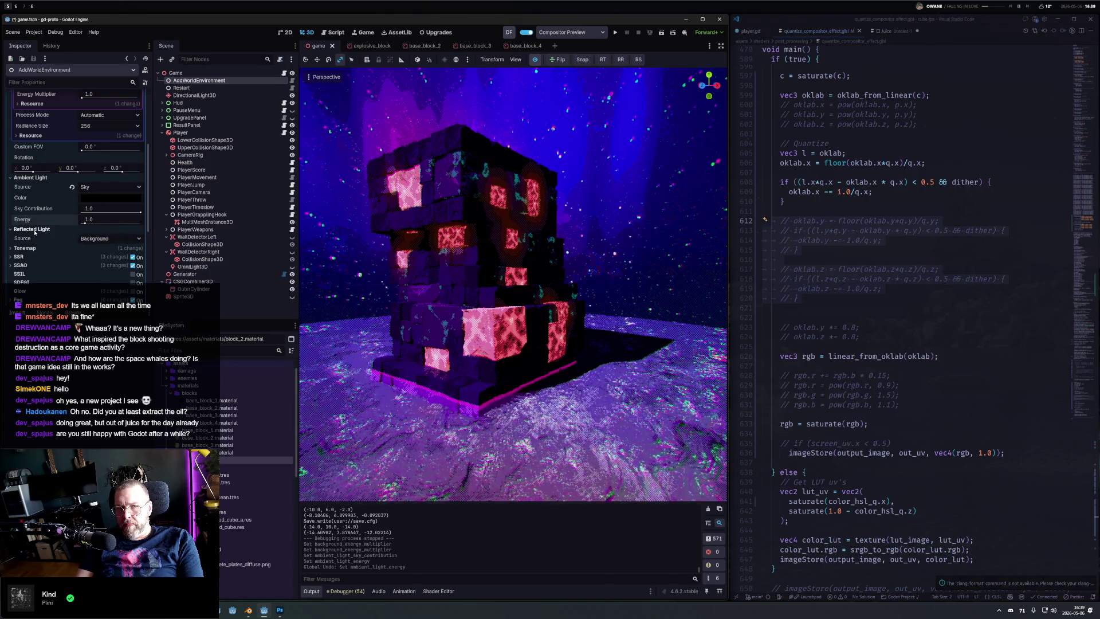
click(104, 239)
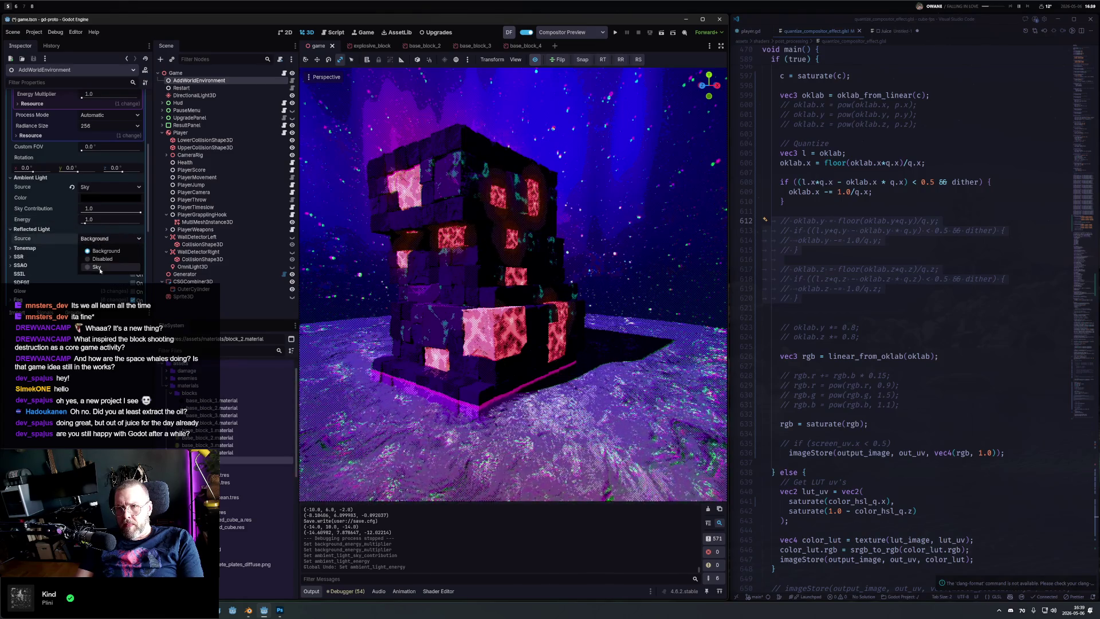
click(97, 267)
mouse_move(433, 253)
mouse_down()
mouse_move(425, 297)
mouse_move(433, 254)
mouse_move(541, 323)
mouse_up()
scroll(829, 225, up, 6)
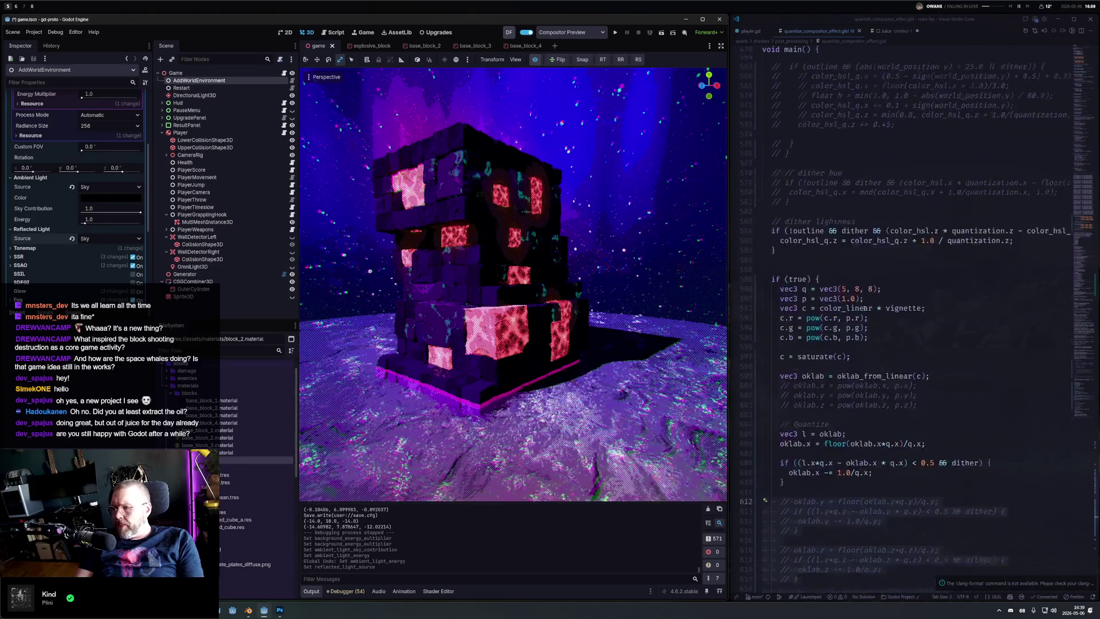
Step: Try the p vector at 1.2 in the shader, then revert it to 1.0
double_click(854, 196)
text(2)
key(ctrl+s)
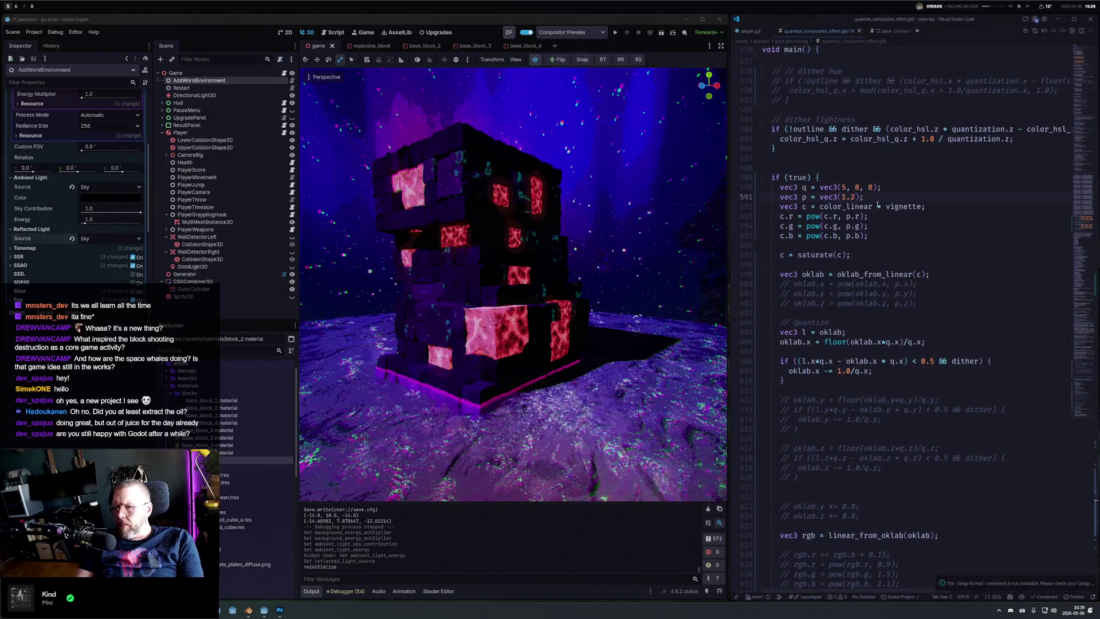
key(ctrl+s)
Step: Uncomment the oklab.y and oklab.z *= 0.8 chroma scaling lines and save
scroll(866, 421, down, 6)
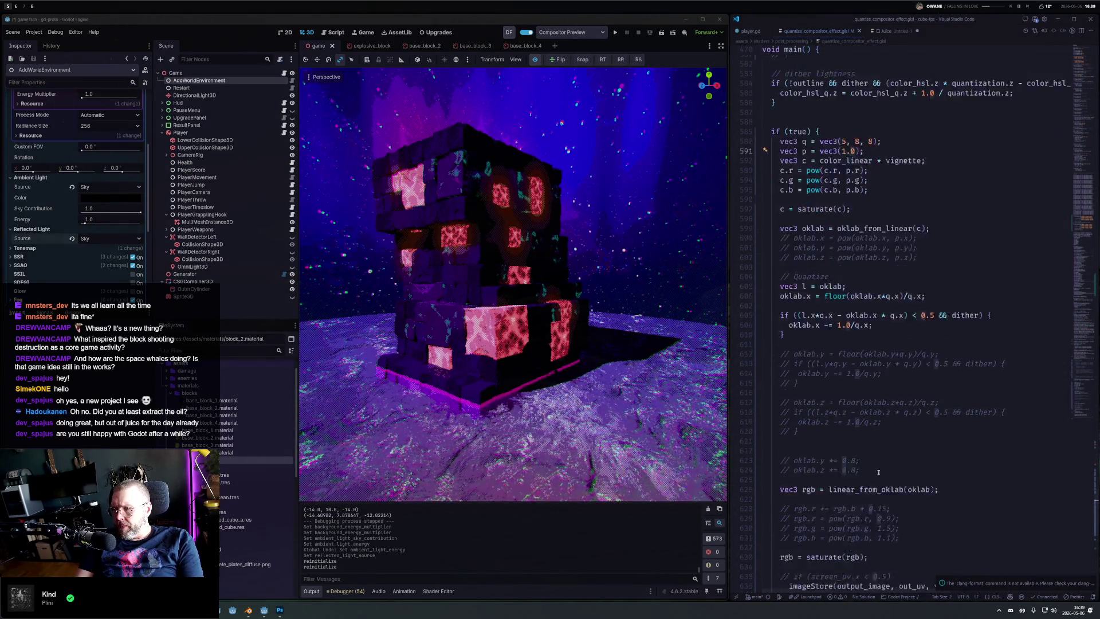
key(shift+Down)
key(ctrl+slash)
key(ctrl+s)
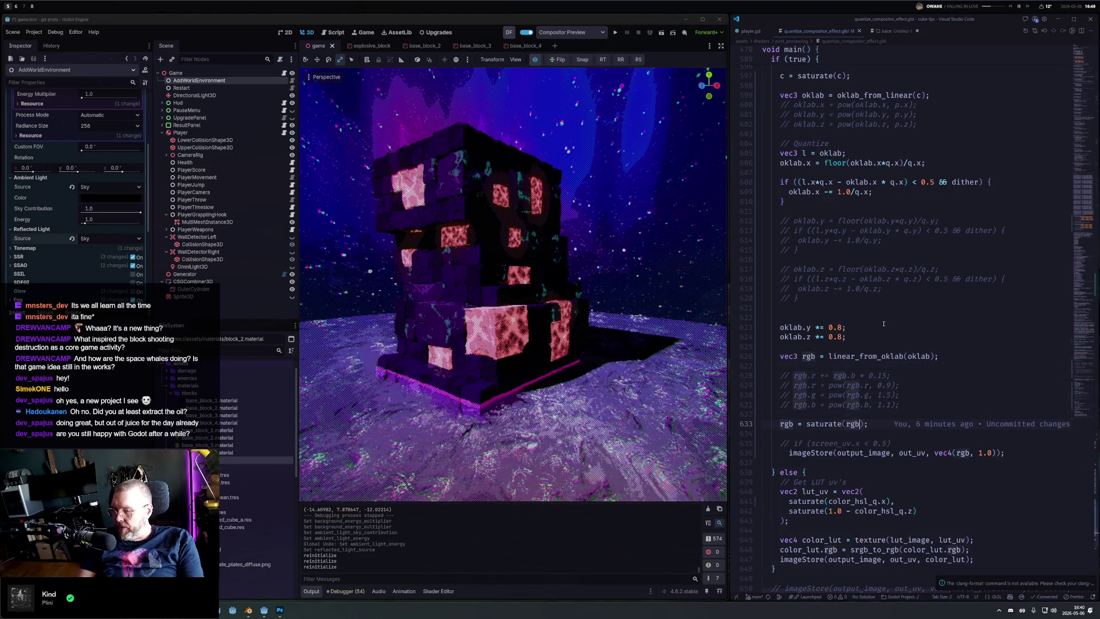
Step: Change the final colour to saturate(rgb * 2.5) and save
text(* 1.5)
key(ctrl+s)
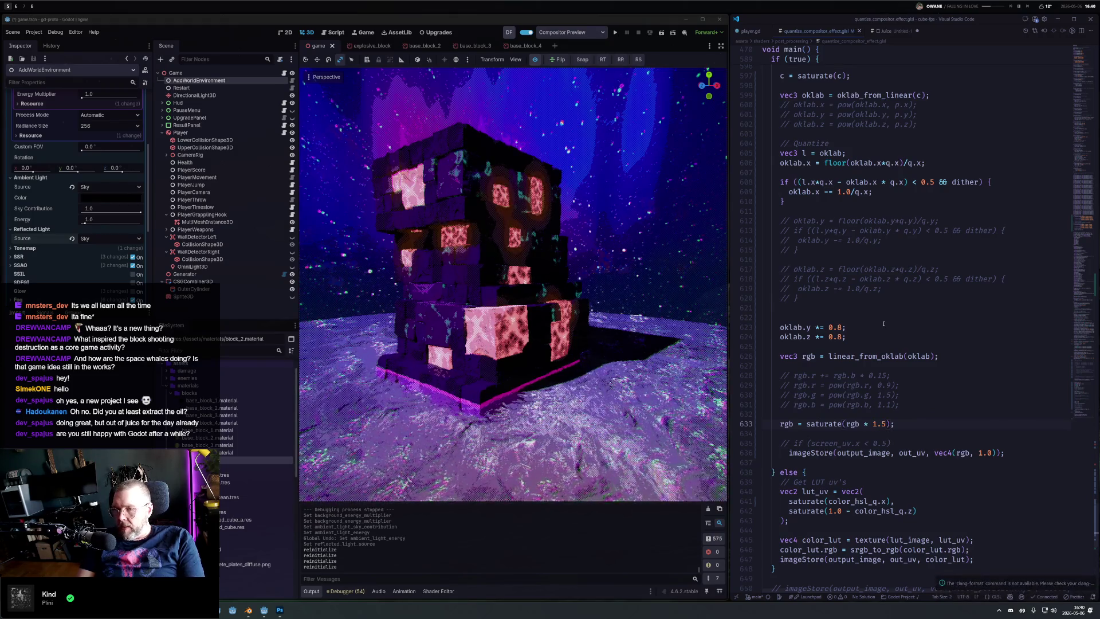
key(ctrl+s)
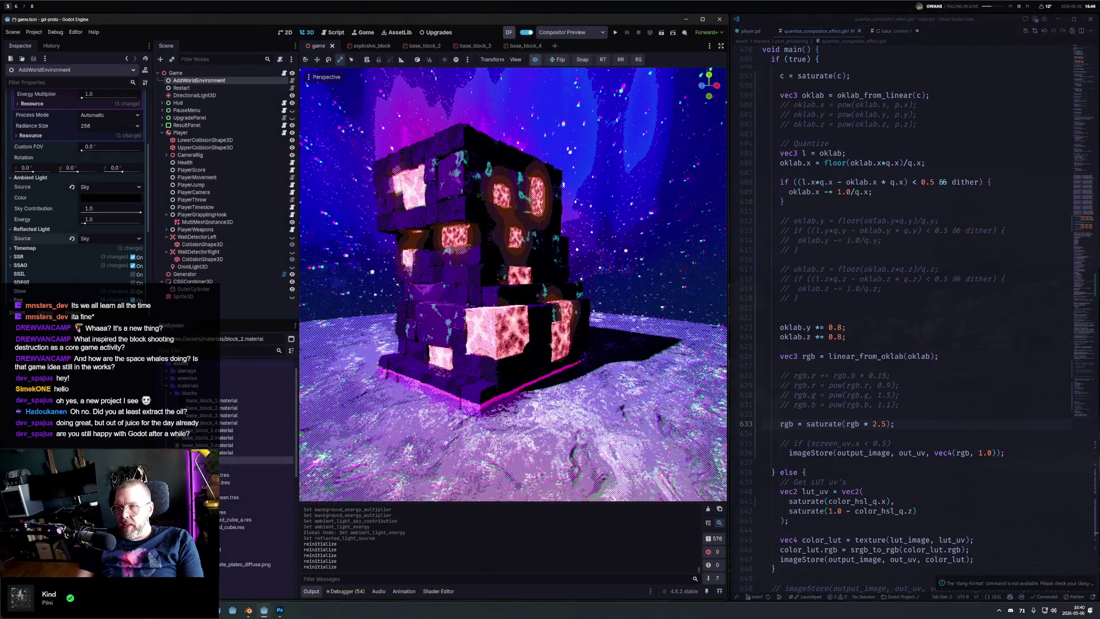
Step: Compare with Compositor Preview toggled off and on, then settle on saturate(rgb * 2.0) and save
click(535, 60)
click(535, 60)
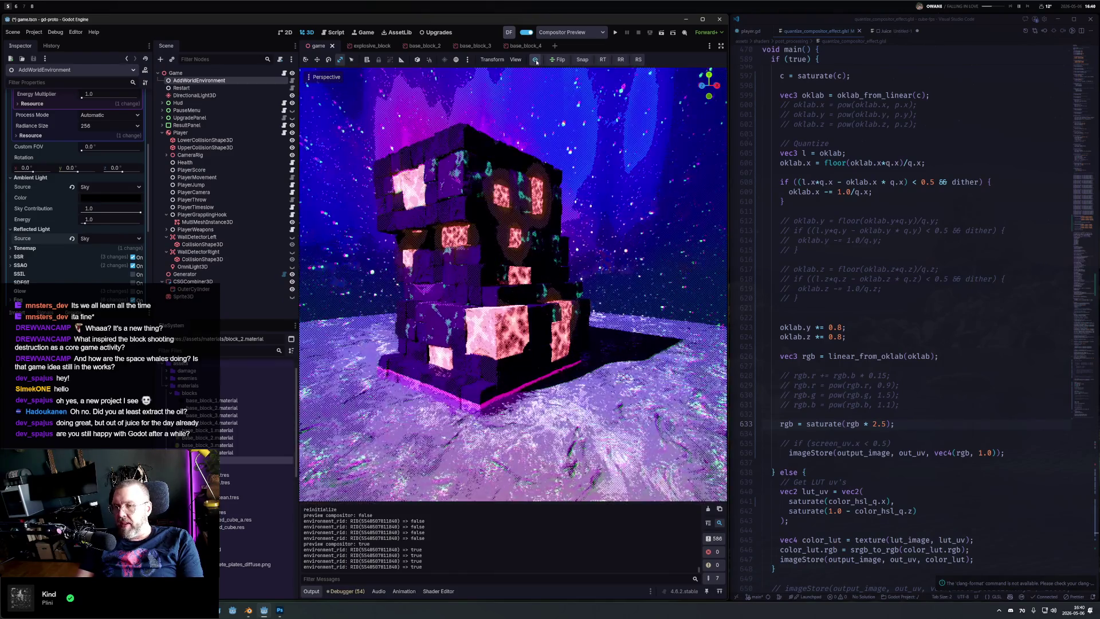
click(536, 60)
click(535, 60)
click(535, 60)
click(536, 60)
click(536, 60)
click(535, 61)
click(535, 60)
click(536, 60)
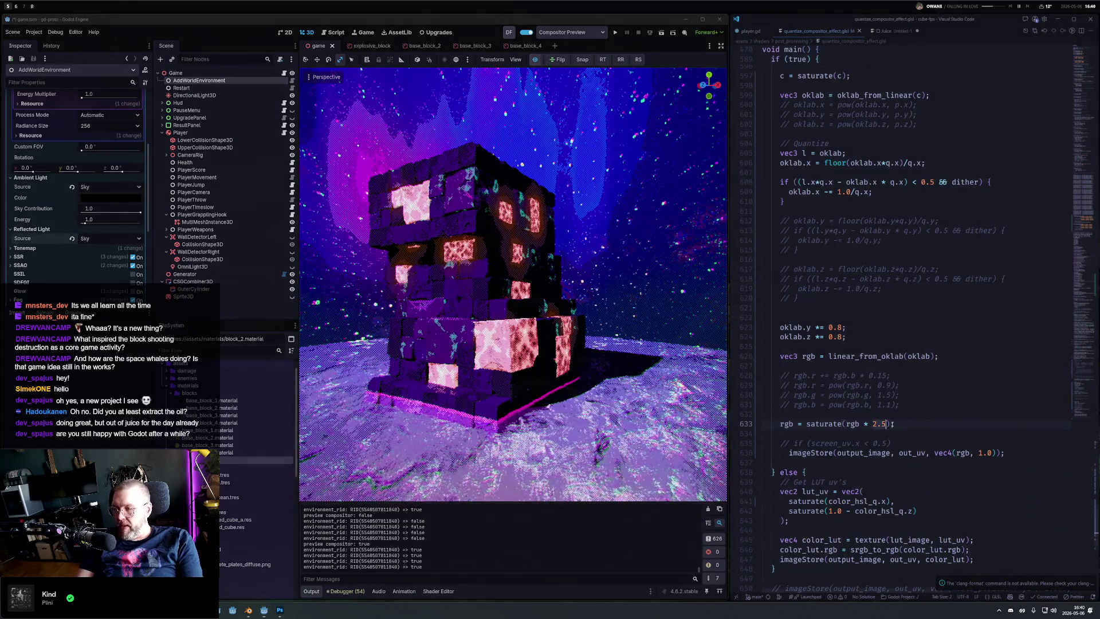
text(.0)
key(ctrl+s)
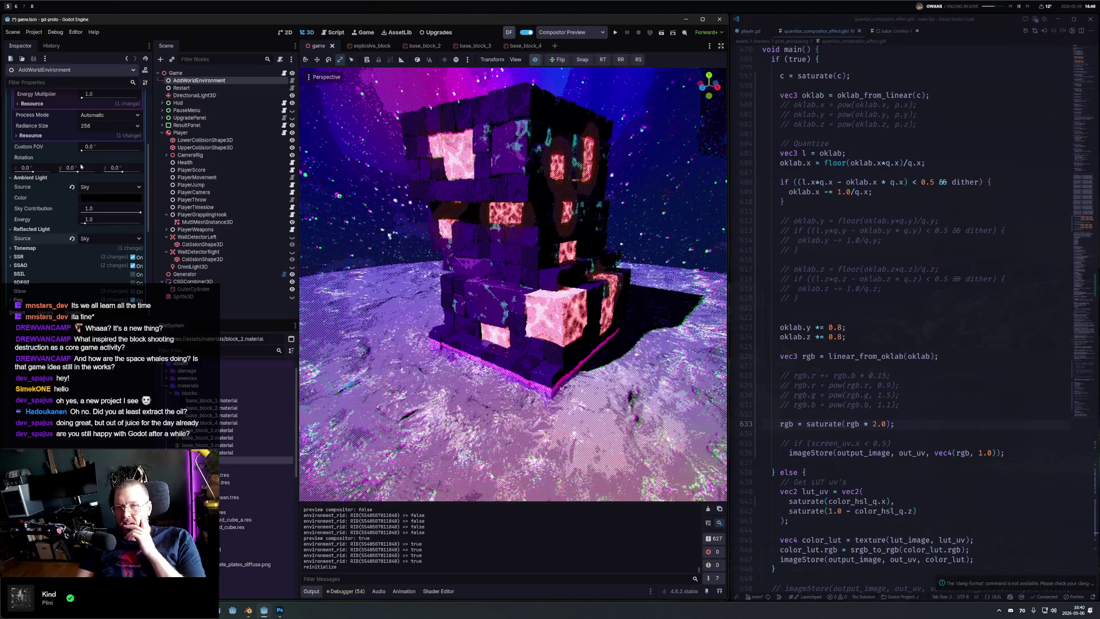
Step: Collapse Sky Material and drag Background Energy Multiplier from 15.17 down to 3.48
scroll(86, 160, up, 5)
click(109, 180)
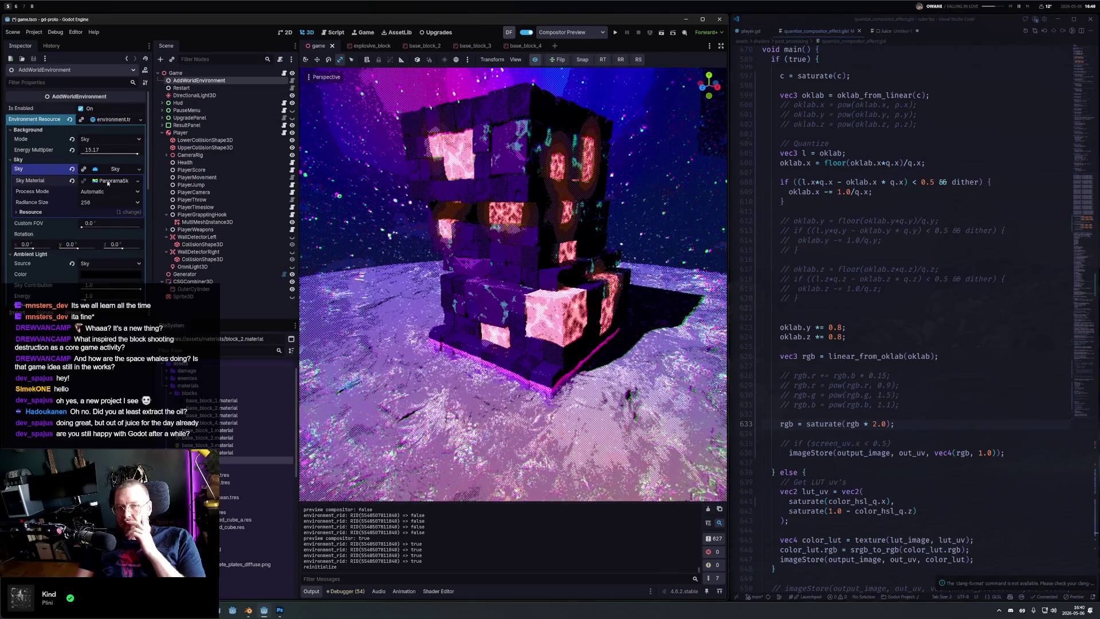
drag(137, 153, 96, 162)
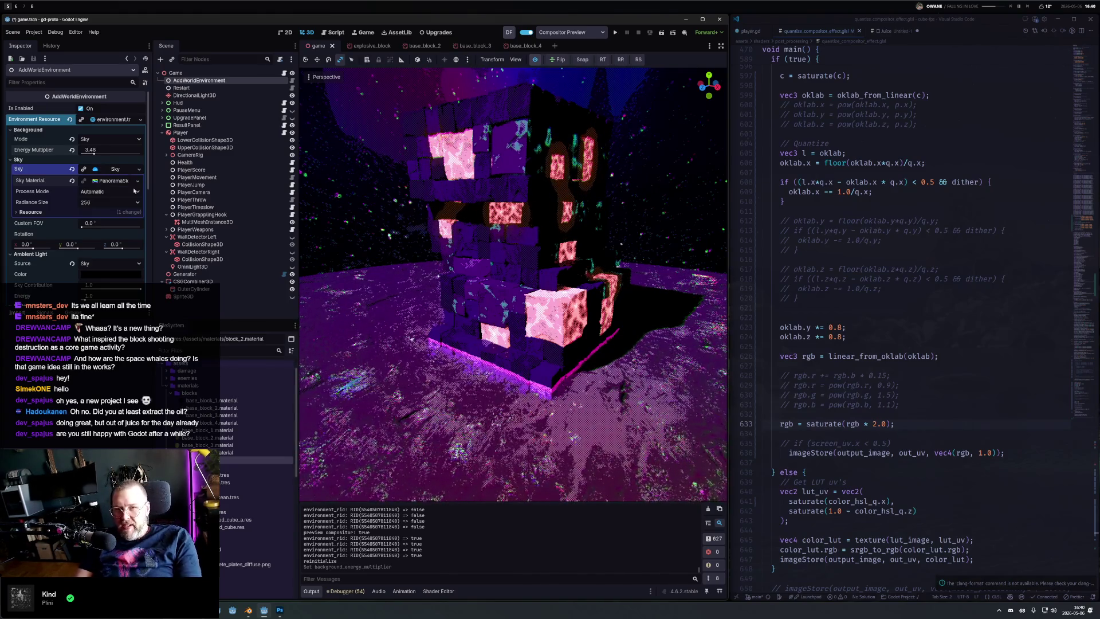
mouse_move(568, 238)
mouse_down()
mouse_move(331, 163)
mouse_move(669, 166)
mouse_move(373, 174)
mouse_move(668, 189)
mouse_move(628, 270)
mouse_move(592, 214)
mouse_move(591, 227)
mouse_move(627, 236)
mouse_move(566, 248)
mouse_move(500, 208)
mouse_up()
Step: Uncheck Half Resolution in the viewport's Perspective menu
click(316, 78)
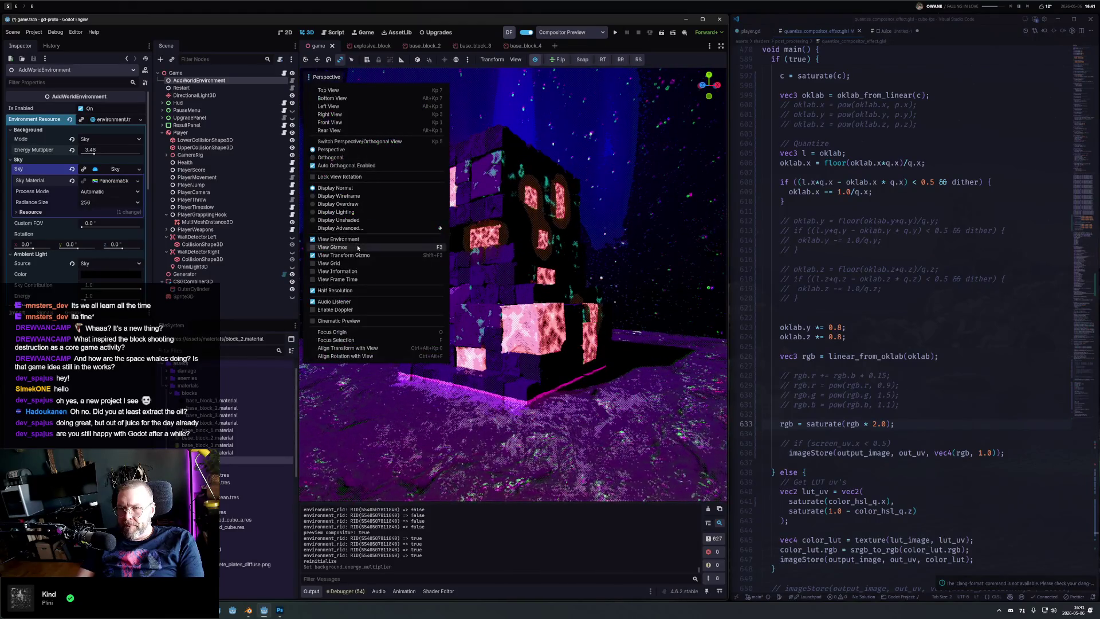
click(358, 291)
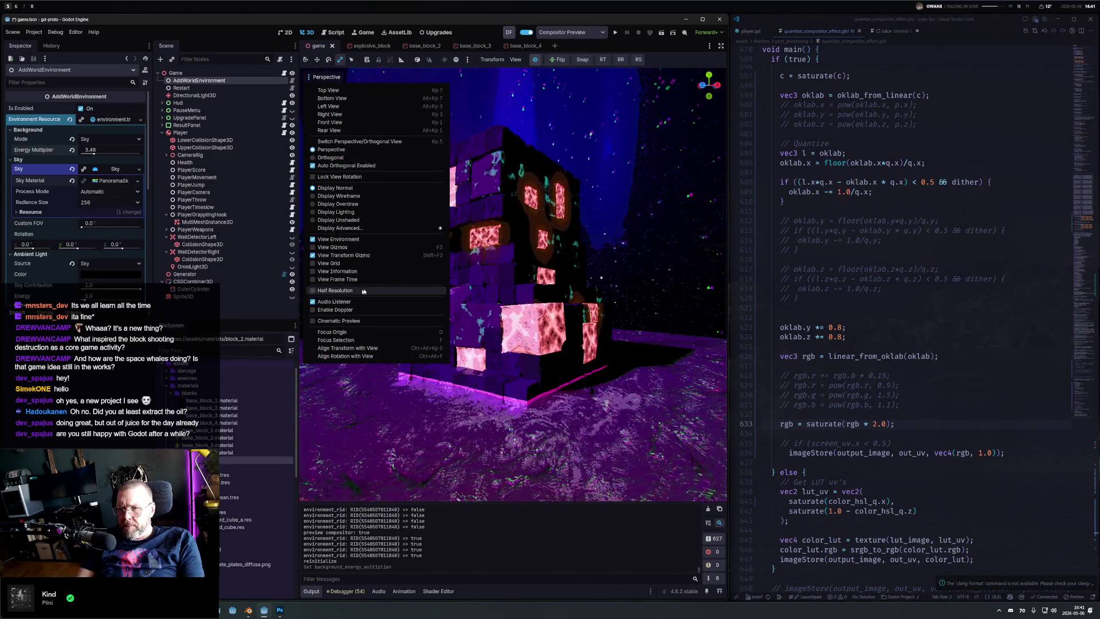
click(566, 279)
mouse_move(563, 283)
mouse_down()
mouse_move(552, 249)
mouse_move(560, 309)
mouse_move(527, 209)
mouse_up()
Step: Nudge Ambient Light Energy, undo the change, and launch the game with F5
scroll(561, 330, down, 6)
scroll(562, 331, up, 6)
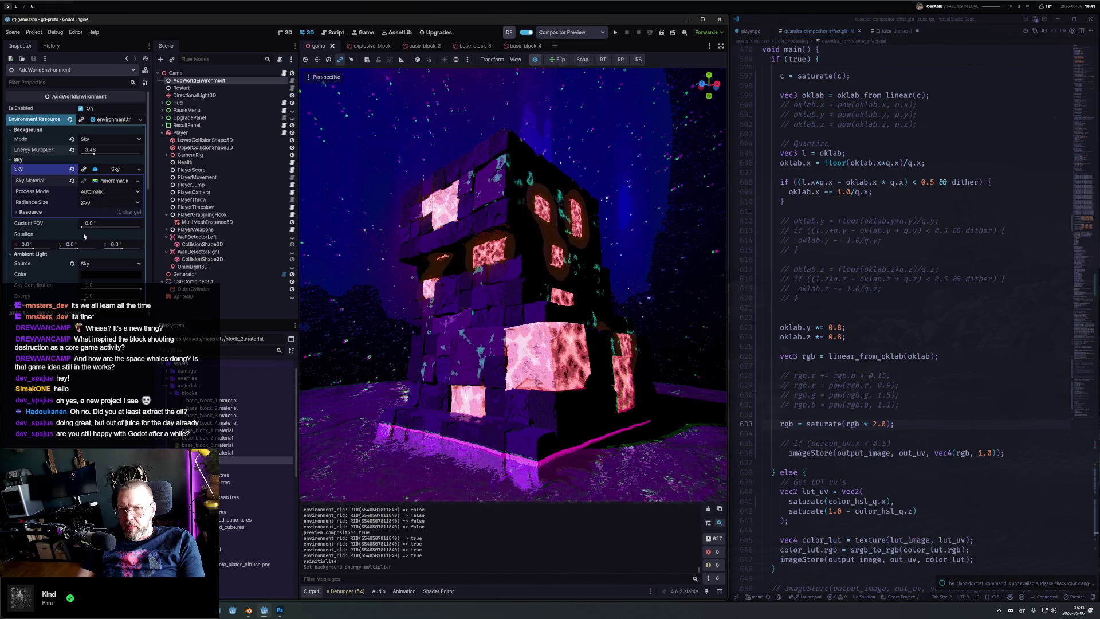
scroll(113, 258, down, 1)
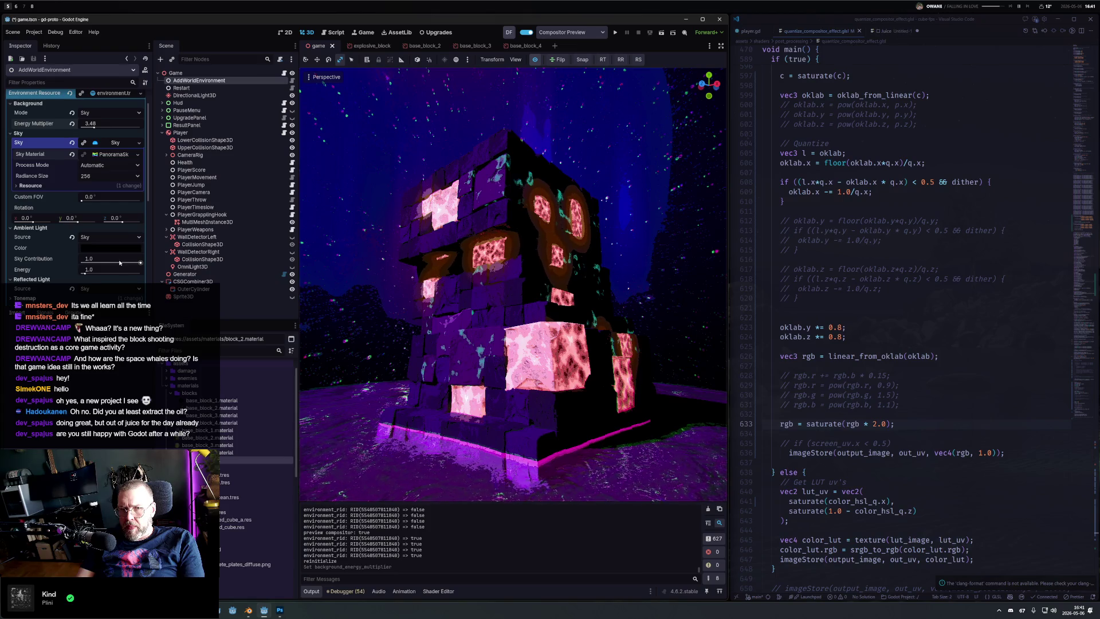
drag(85, 273, 86, 274)
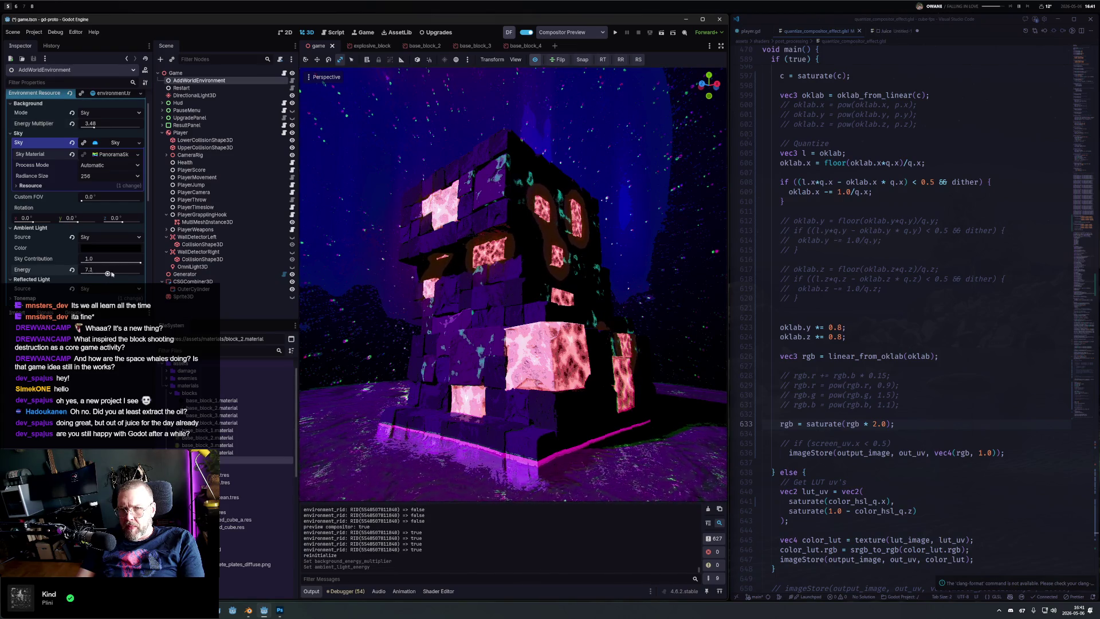
key(ctrl+z)
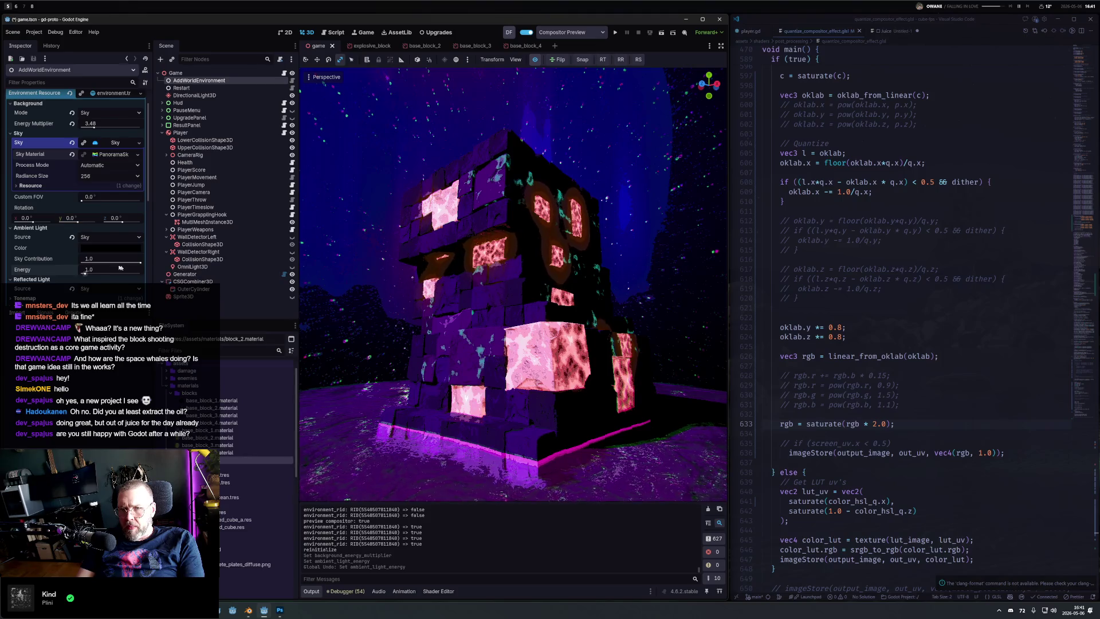
scroll(55, 251, down, 3)
key(F5)
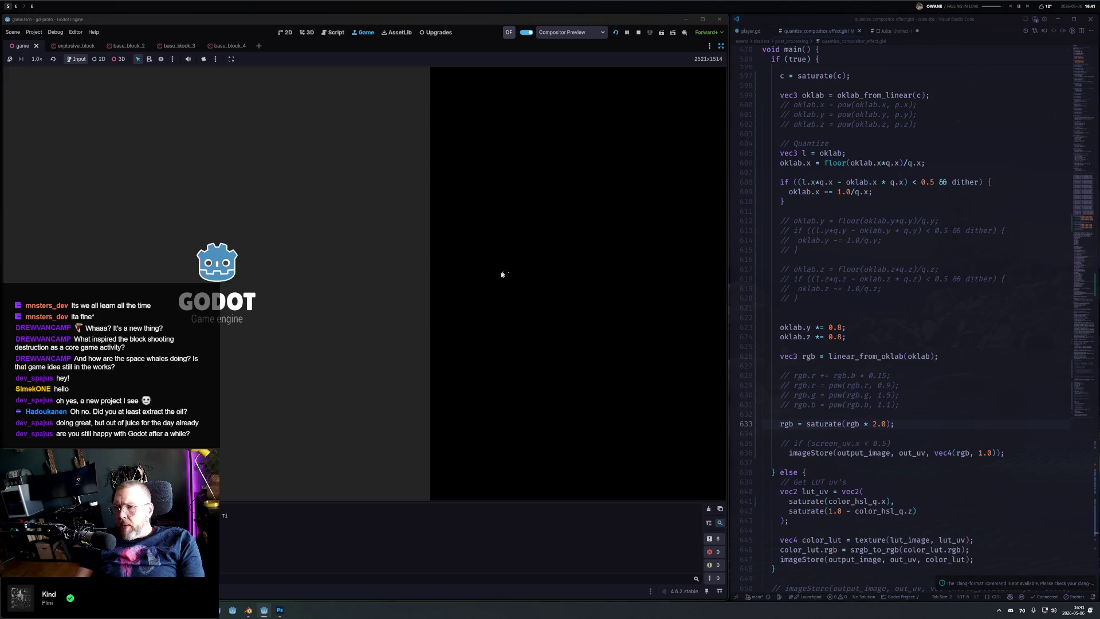
Step: Start the level 6 round and shoot the tower, switching to the pistol then the rail weapon
click(365, 474)
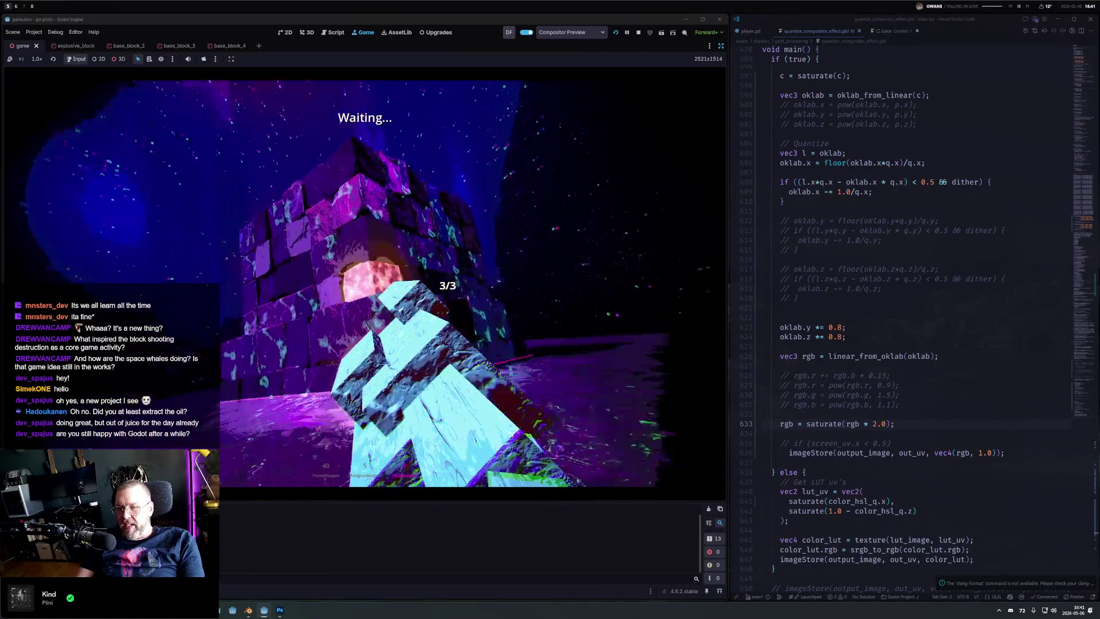
click(364, 284)
click(364, 283)
click(364, 283)
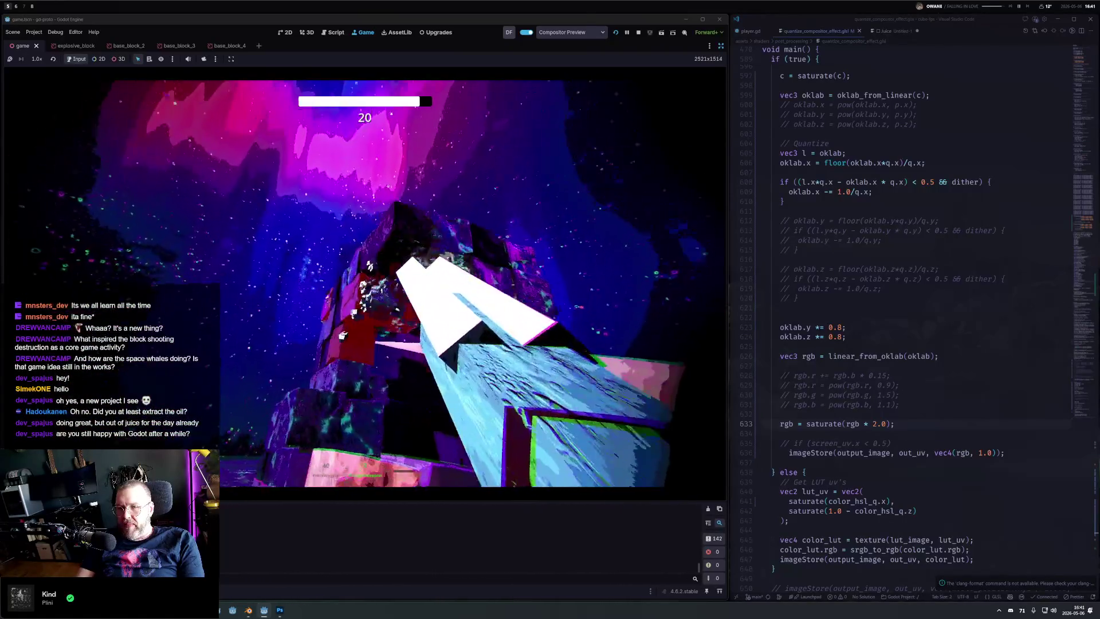
click(364, 284)
click(364, 283)
click(364, 284)
click(364, 284)
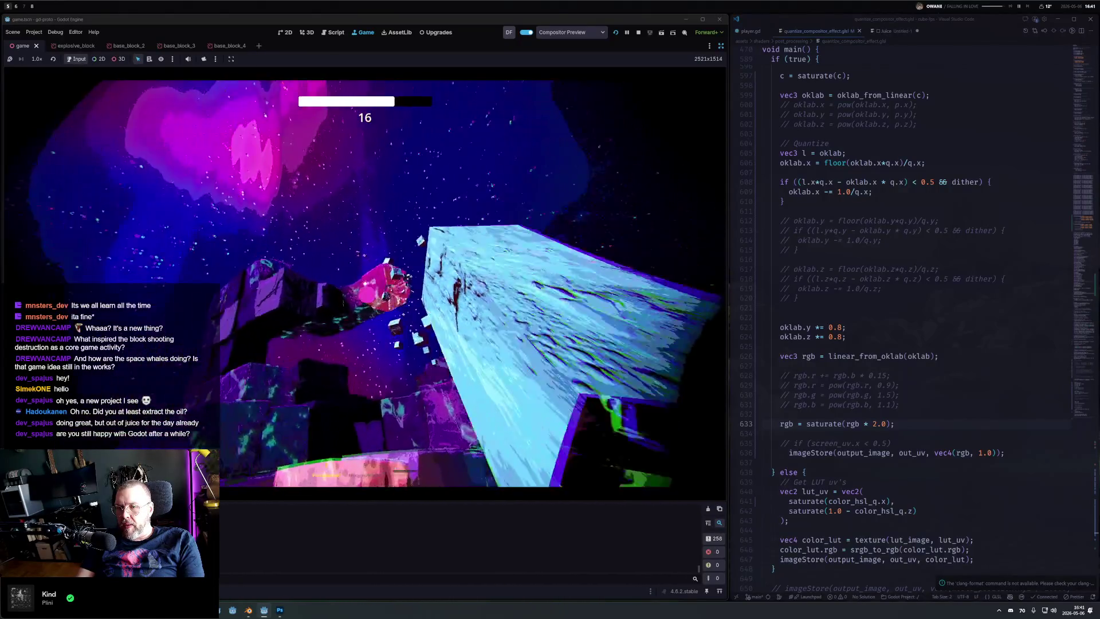
key(1)
click(364, 284)
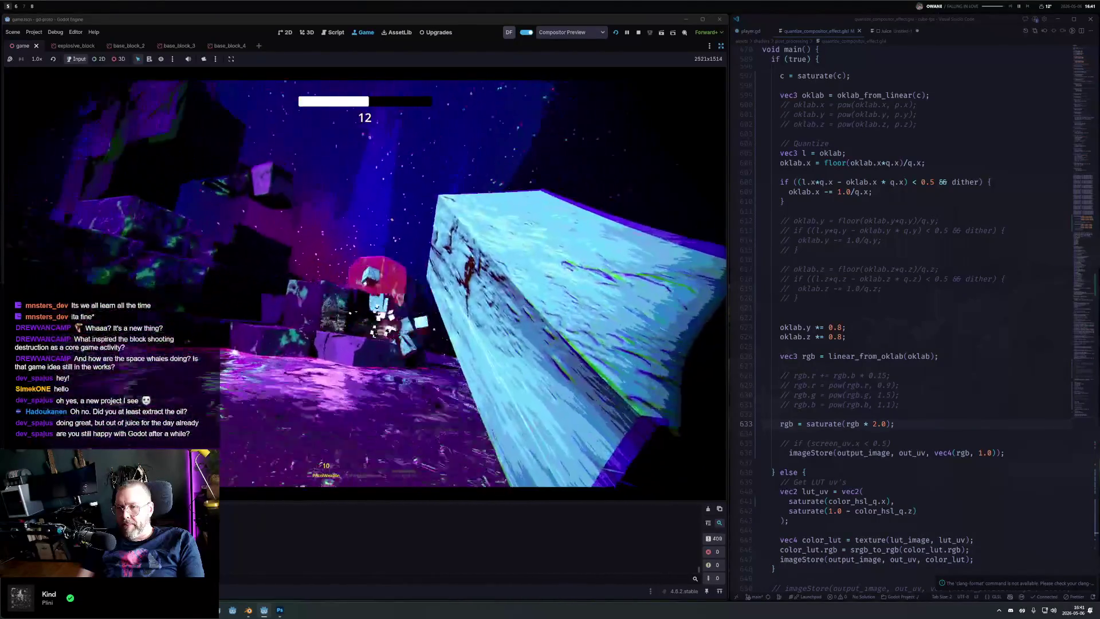
key(3)
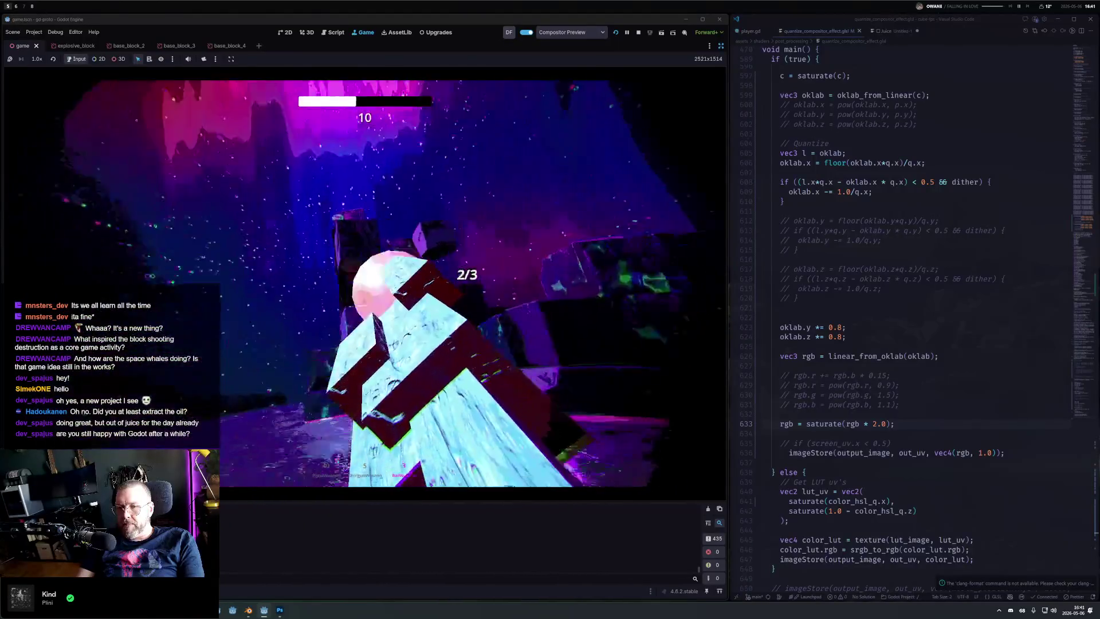
click(364, 284)
click(364, 284)
click(364, 284)
Step: Finish the round with the pistol, reaching 185 of 216 blocks destroyed, then continue to upgrades
key(1)
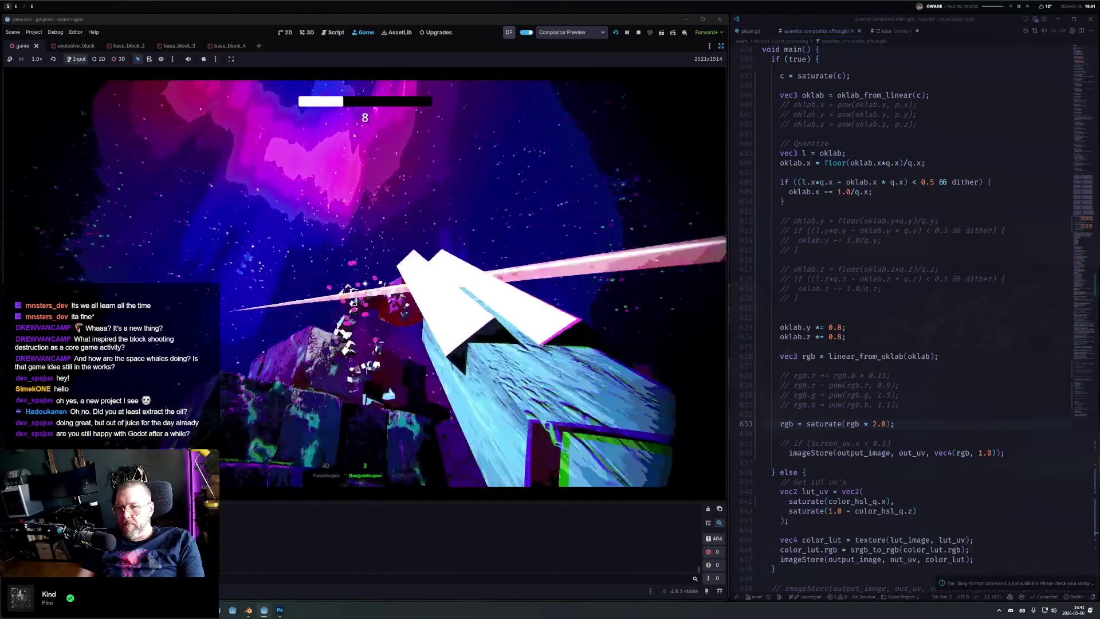
click(364, 284)
click(364, 284)
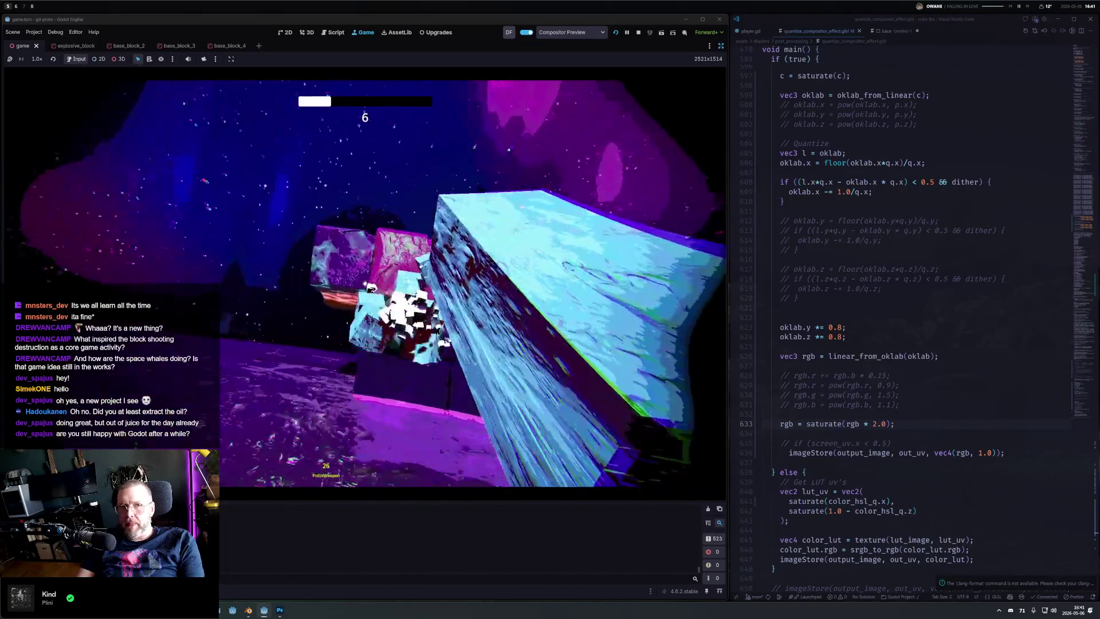
click(364, 283)
click(364, 284)
click(364, 283)
key(r)
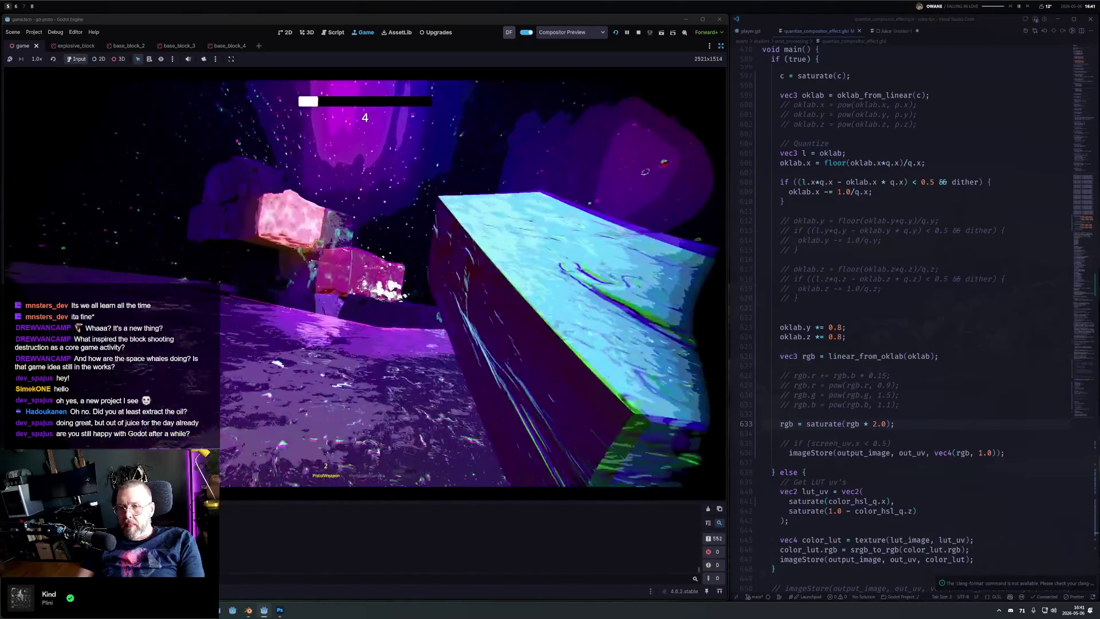
click(364, 284)
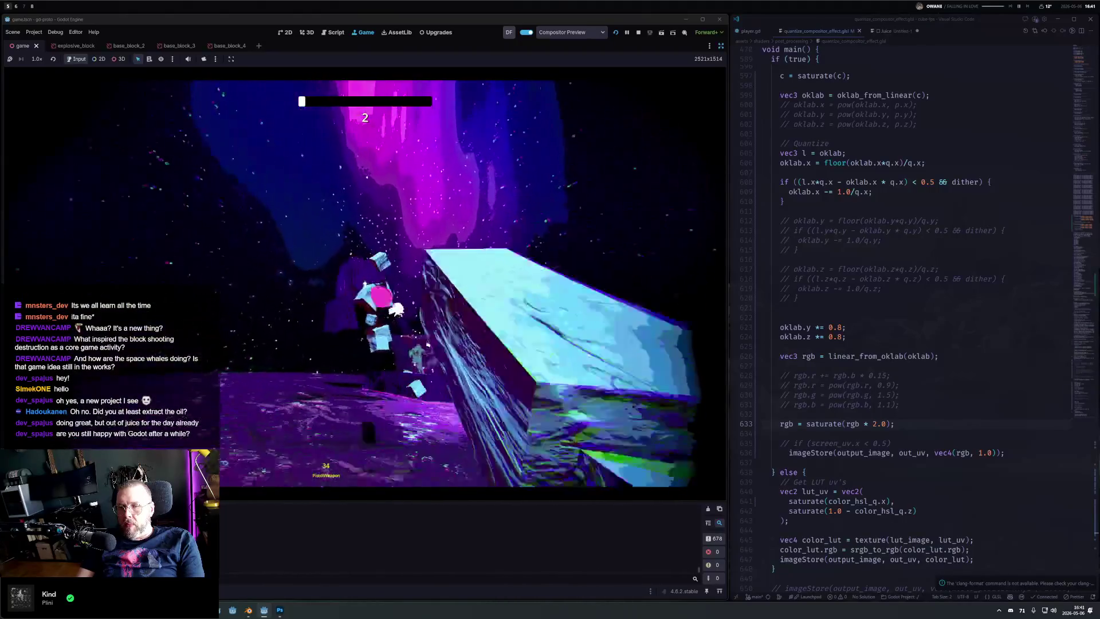
click(365, 284)
click(365, 284)
click(364, 284)
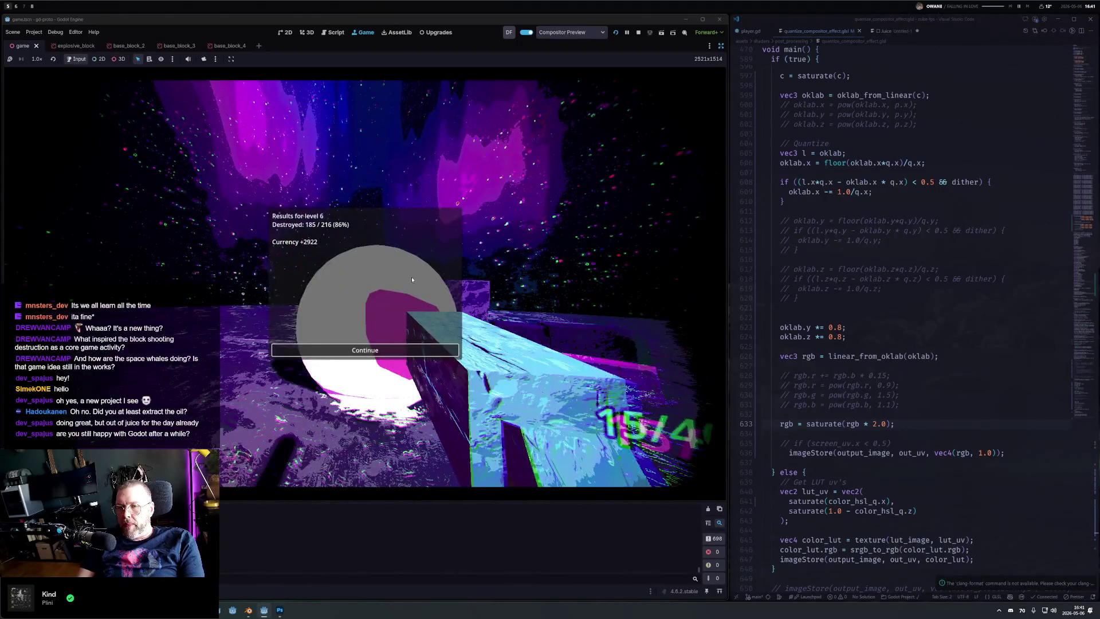
key(Return)
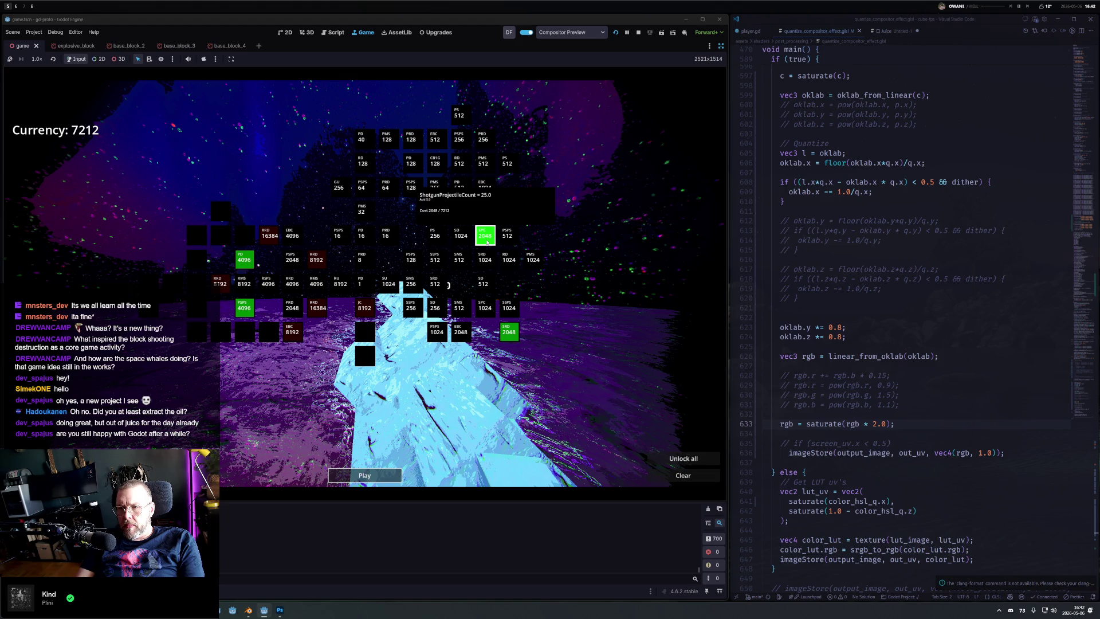
Step: Buy the SPC 2048 upgrade, start the level 6 run and blast the tower with the shotgun
click(485, 235)
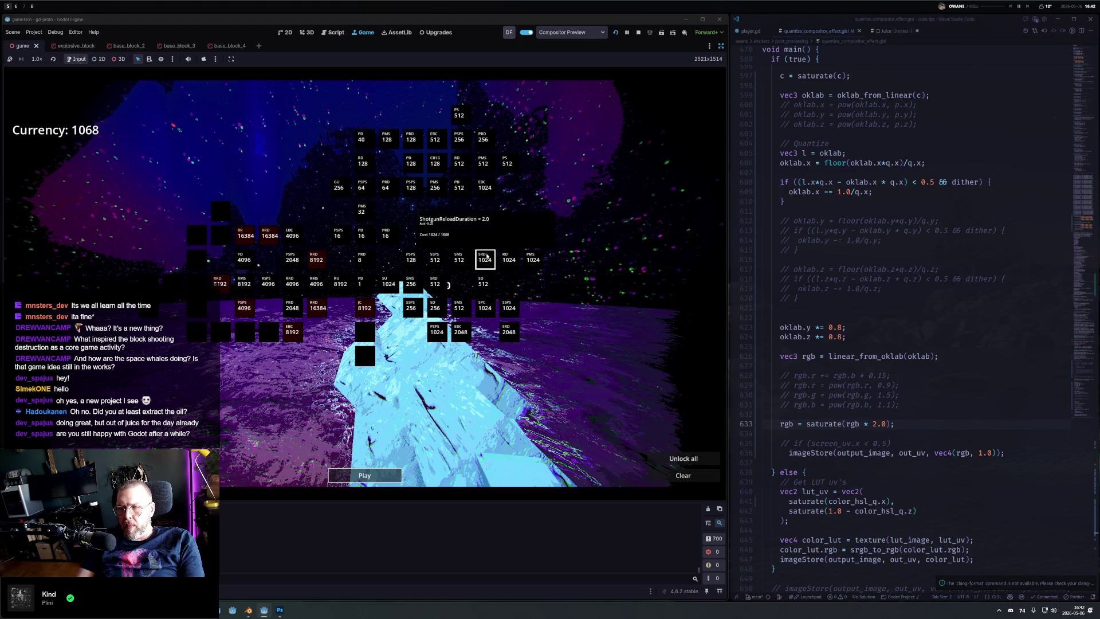
click(365, 475)
click(365, 283)
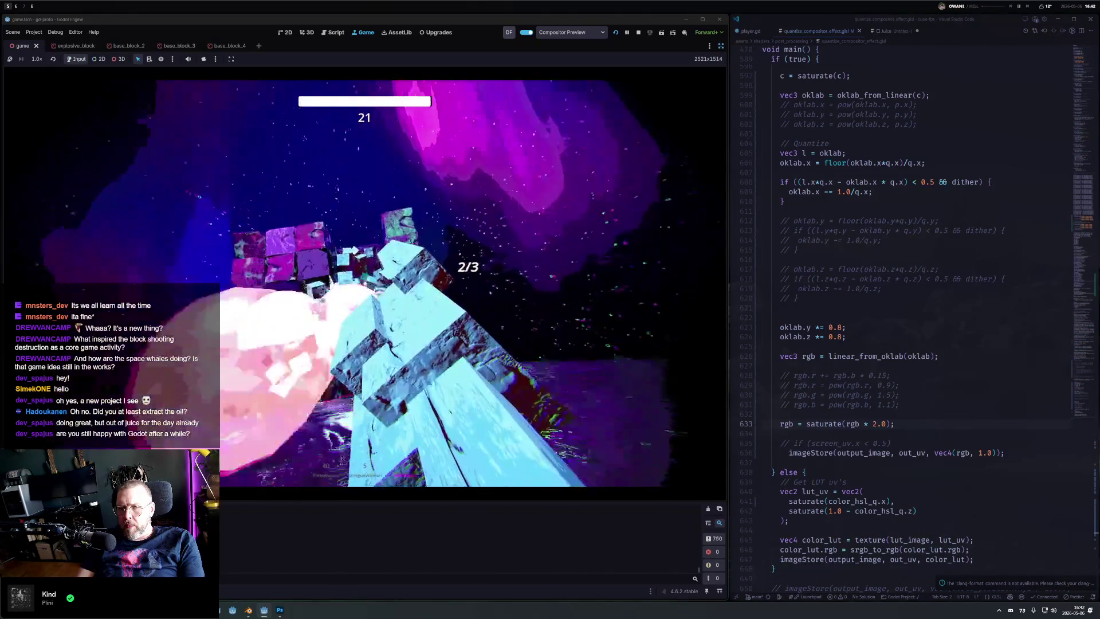
click(365, 283)
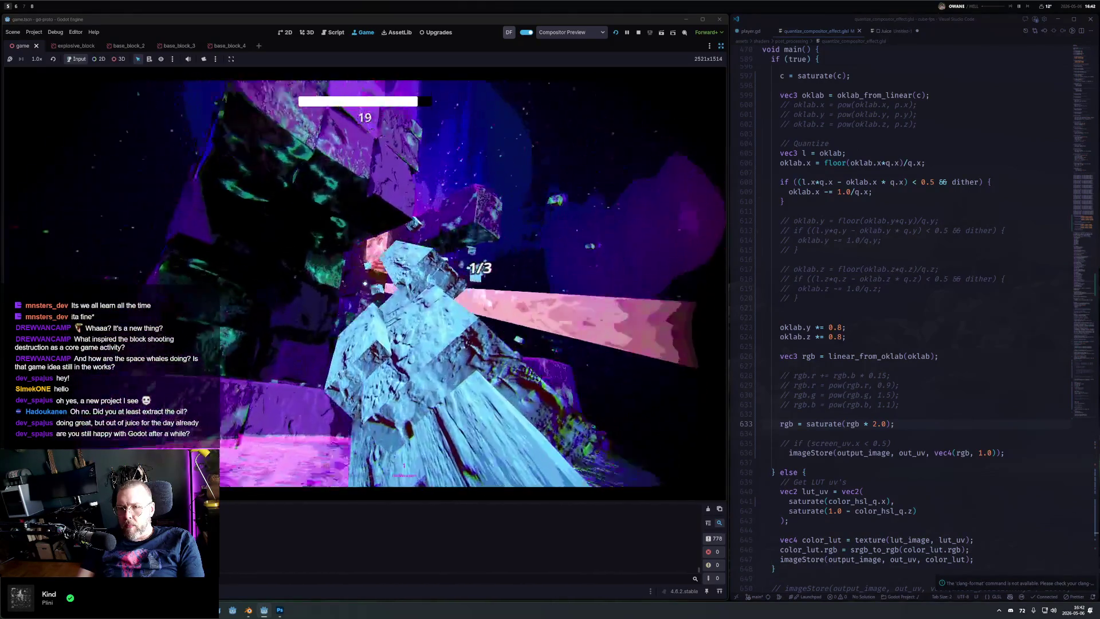
click(364, 283)
click(365, 283)
Step: Destroy all remaining blocks of the 216, switching between pistol and rail weapon
key(1)
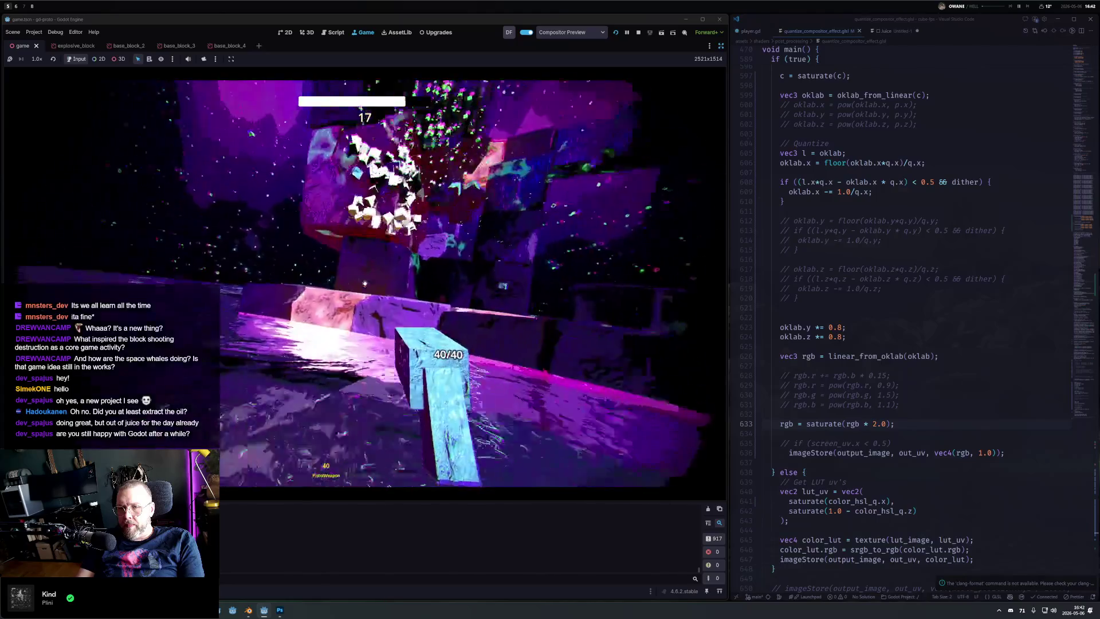
click(364, 283)
click(365, 283)
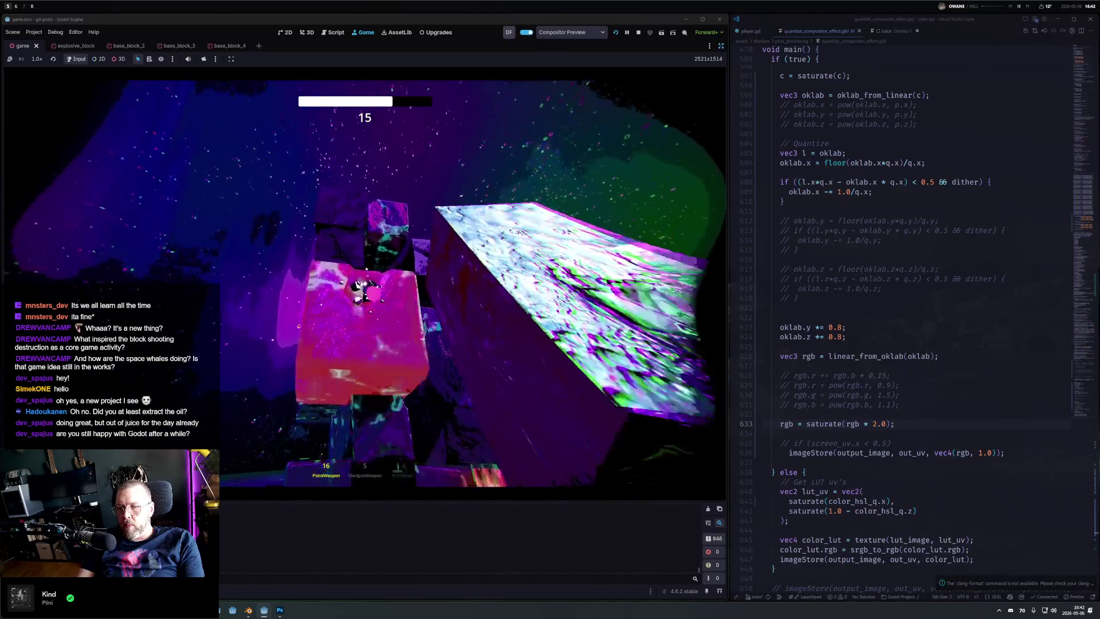
click(364, 283)
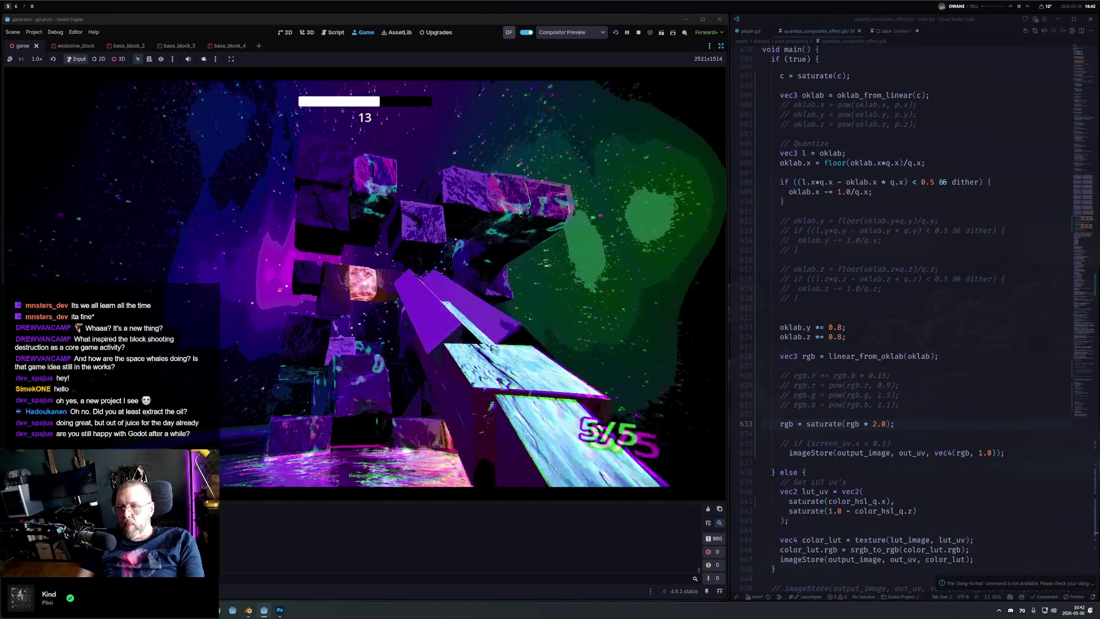
click(364, 283)
click(365, 282)
click(364, 283)
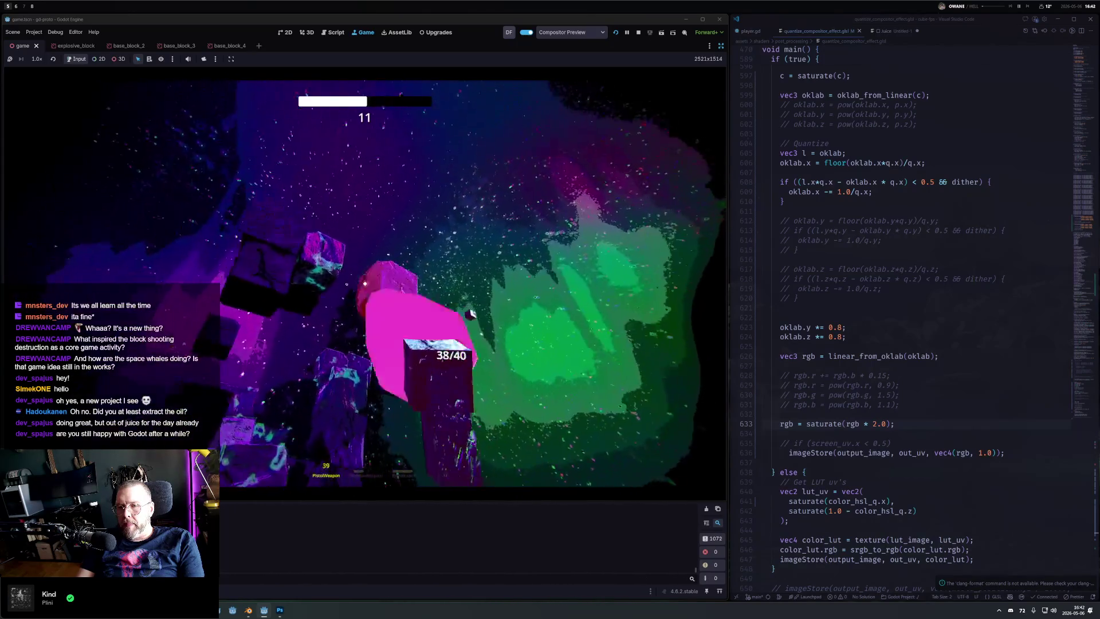
click(364, 283)
key(3)
click(364, 283)
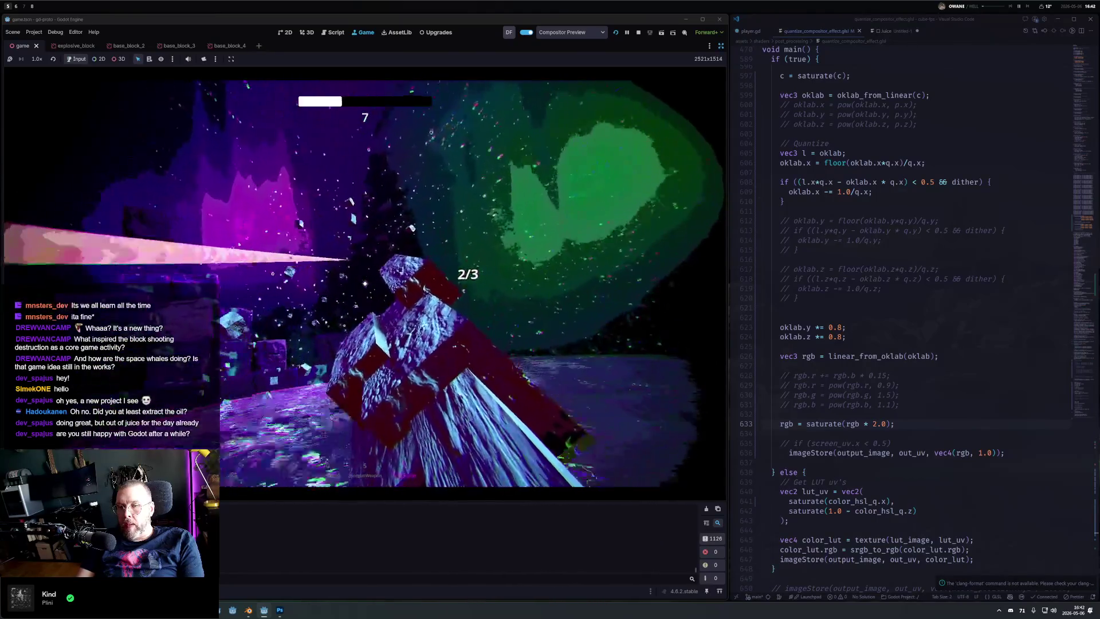
click(364, 283)
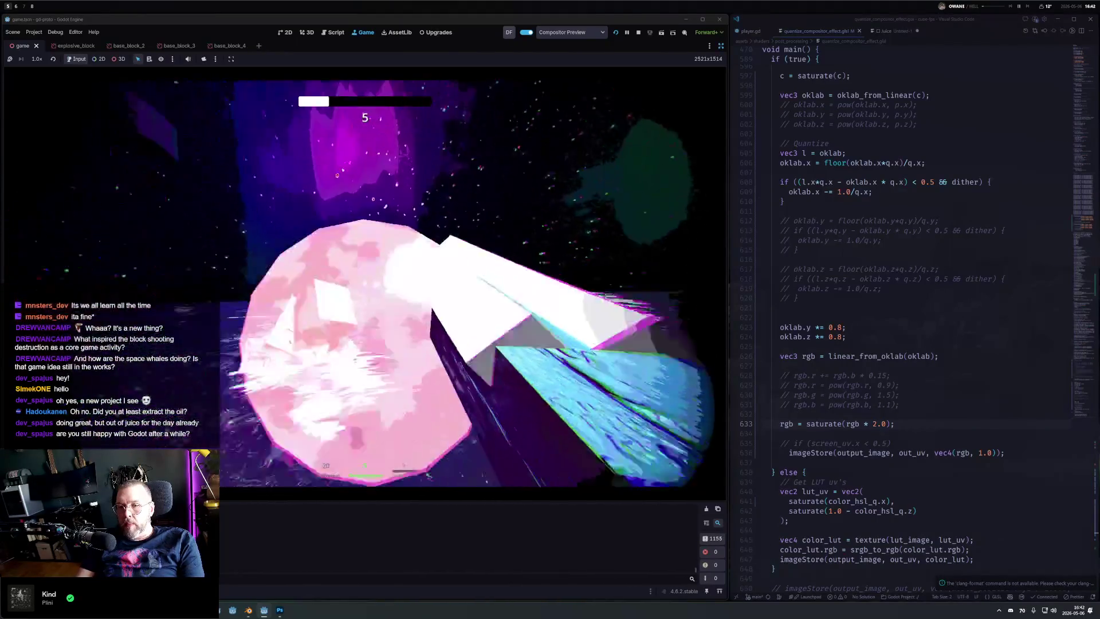
key(1)
click(364, 283)
click(364, 283)
click(364, 282)
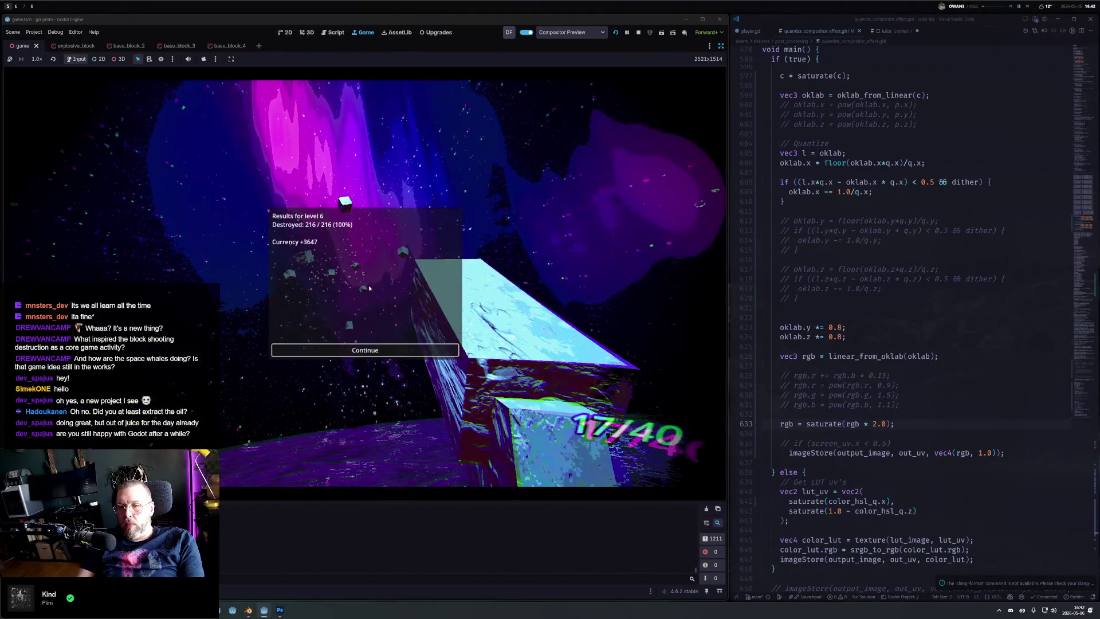
Step: Dismiss the results, start another run and pause it with Esc
key(space)
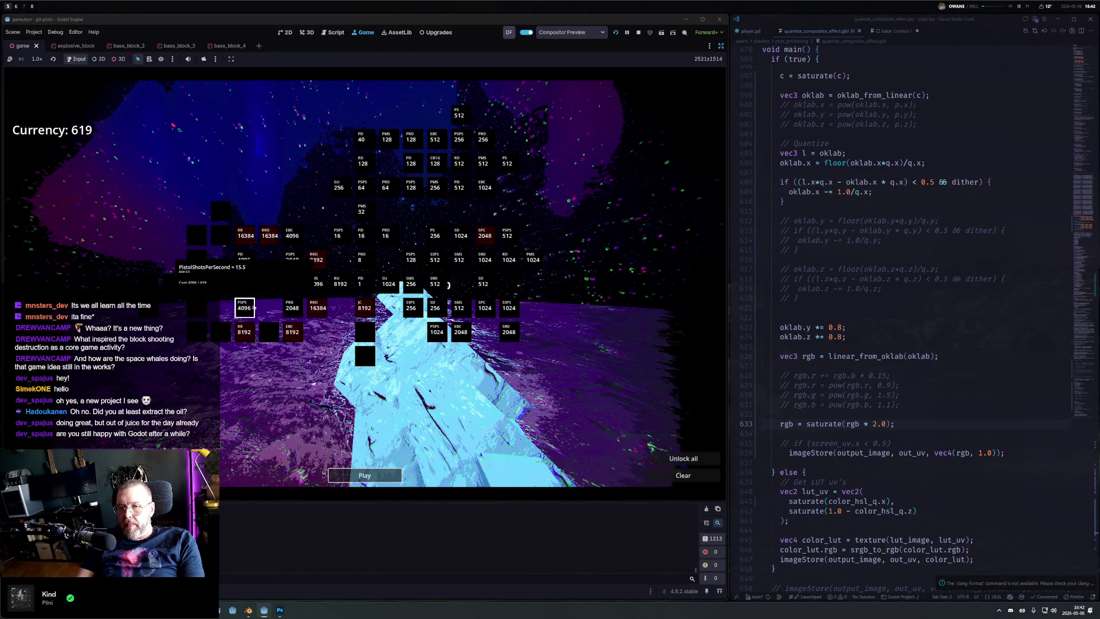
click(382, 475)
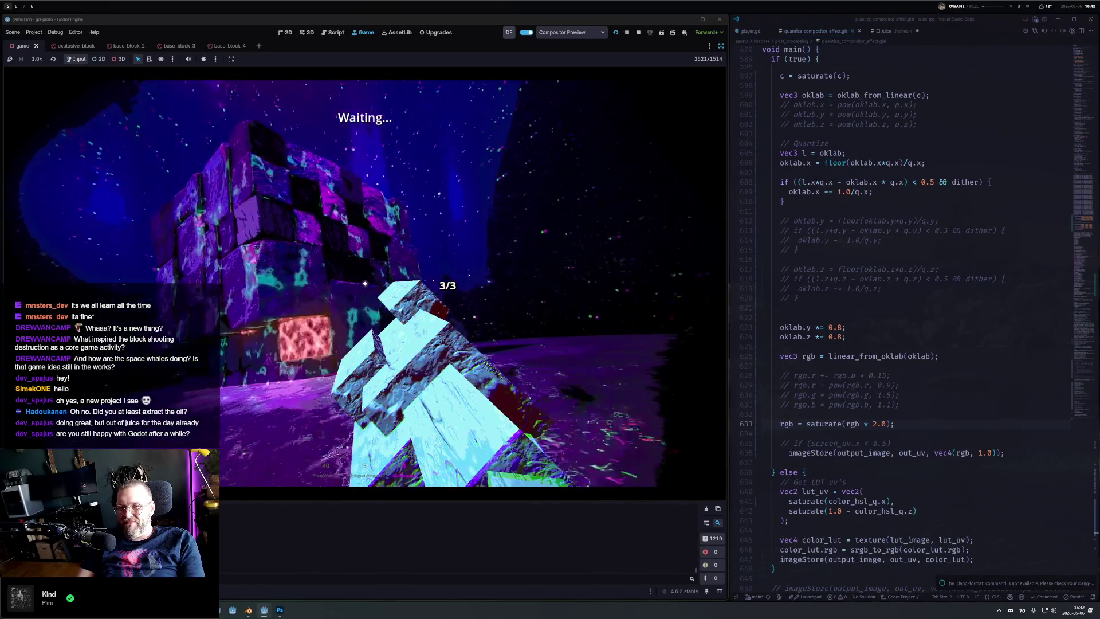
key(Escape)
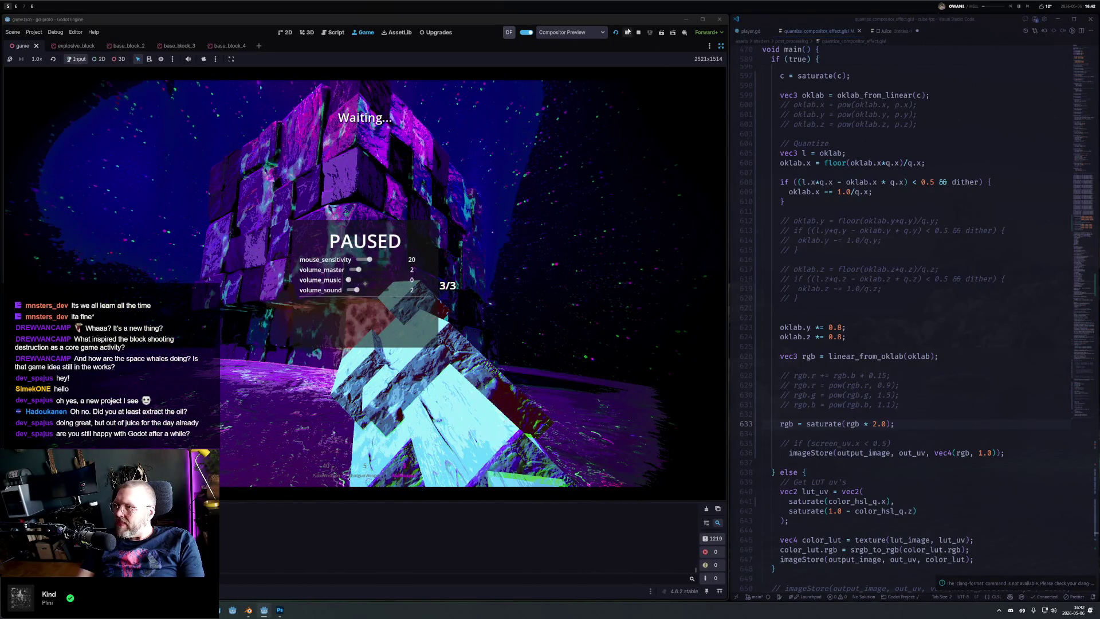
Step: Stop the playtest and change line 590's quantize vector from vec3(5, 8, 8) to vec3(8, 16, 16), saved
click(637, 34)
scroll(839, 136, up, 6)
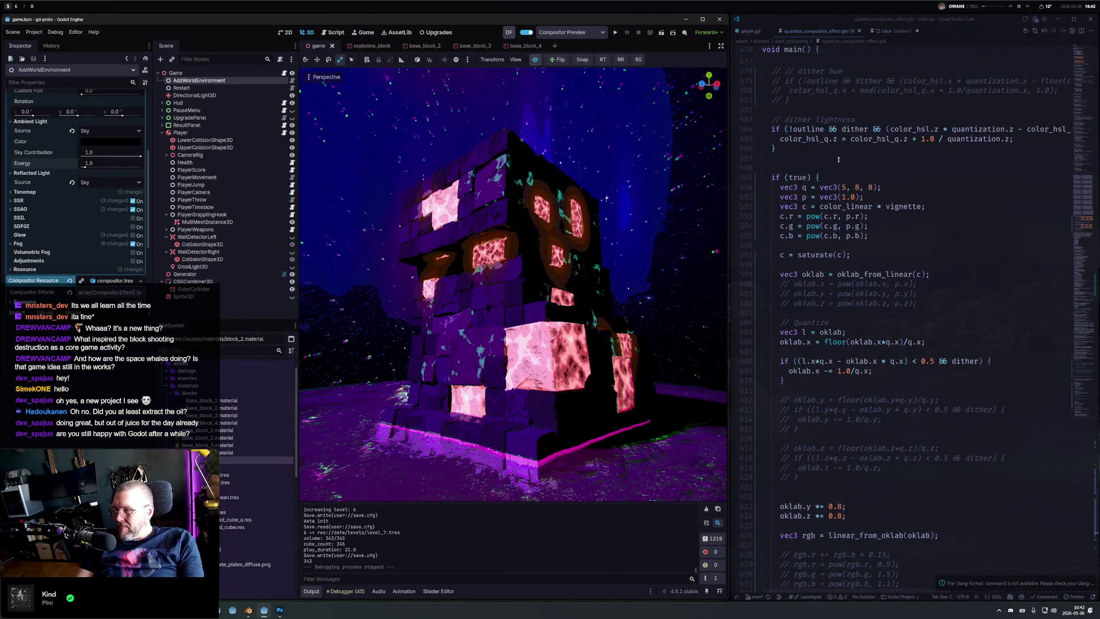
click(848, 188)
key(BackSpace)
text(8)
key(ctrl+s)
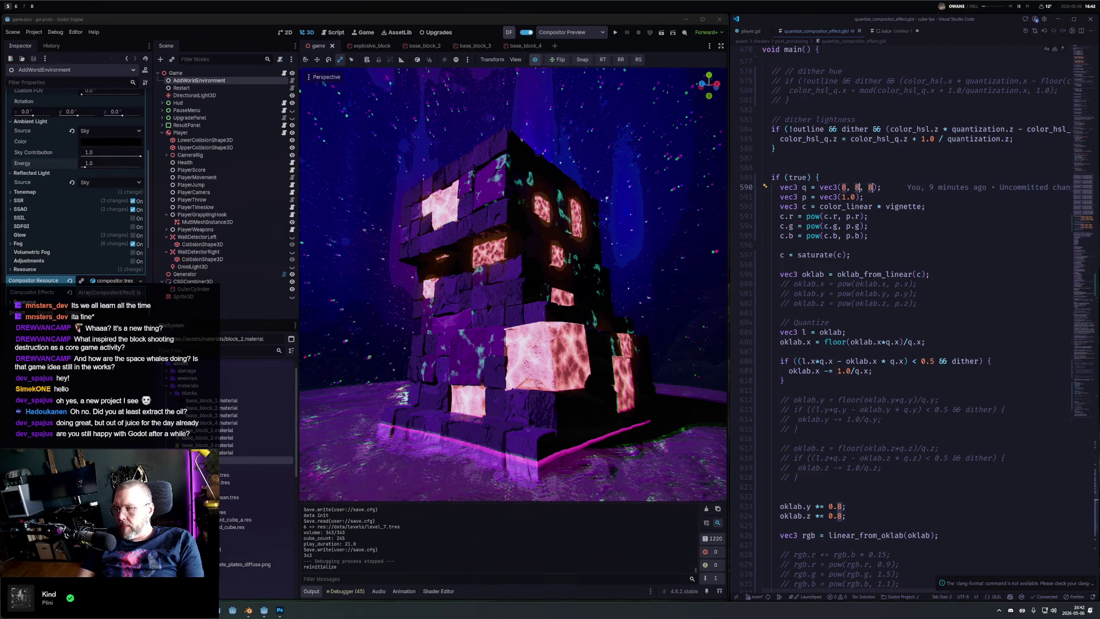
text(16)
key(ctrl+s)
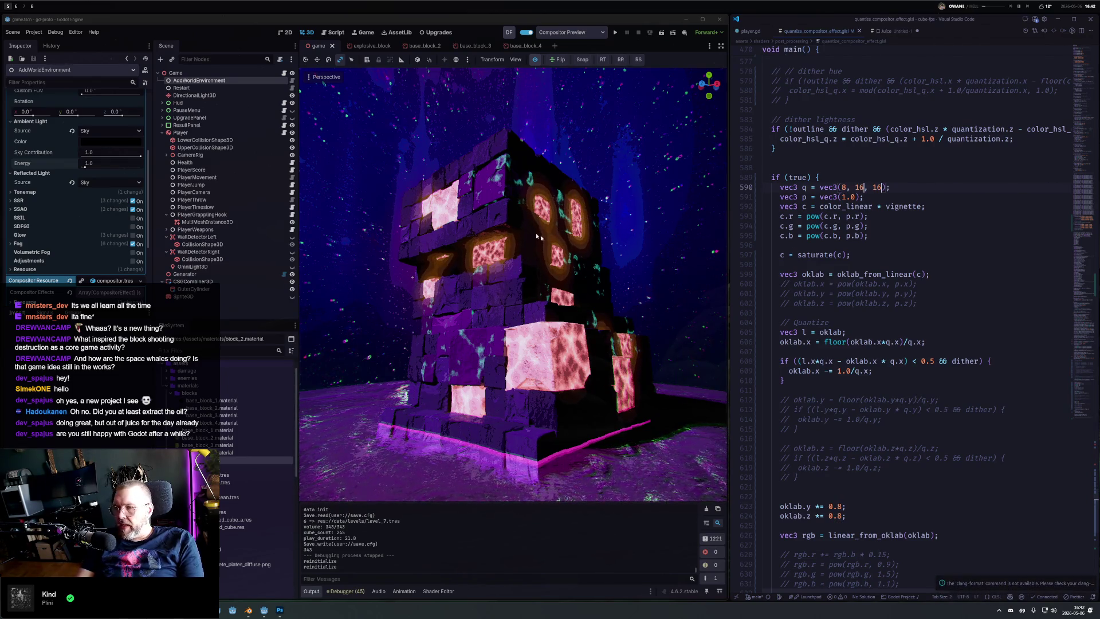
scroll(594, 247, up, 3)
scroll(594, 247, down, 5)
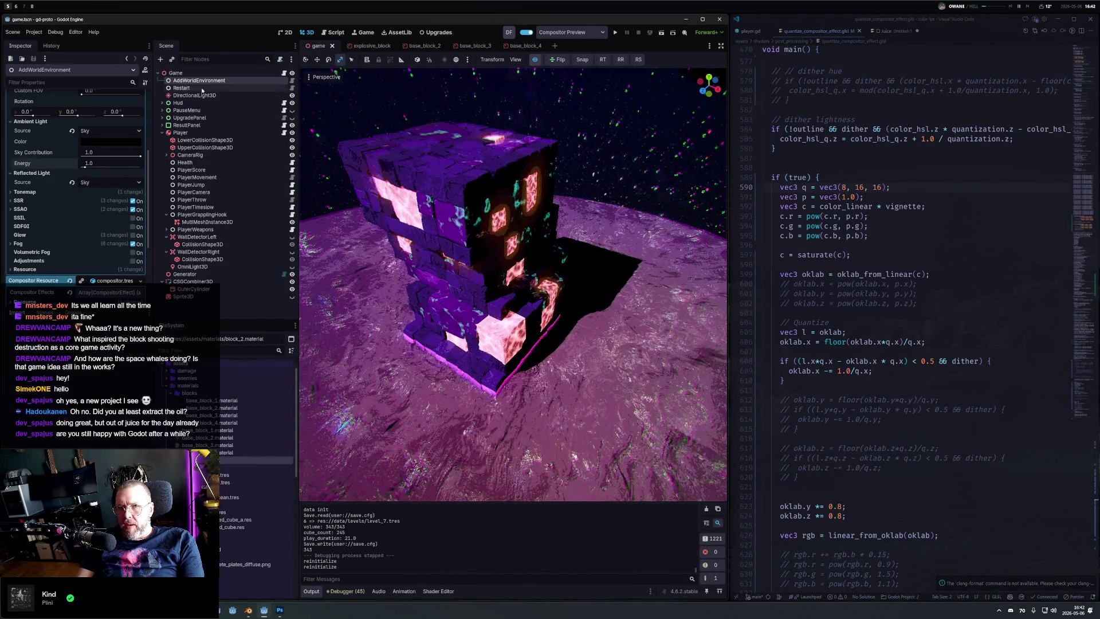
Step: Revert the DirectionalLight3D energy from 14.342 to 1.0
click(198, 95)
scroll(95, 241, down, 1)
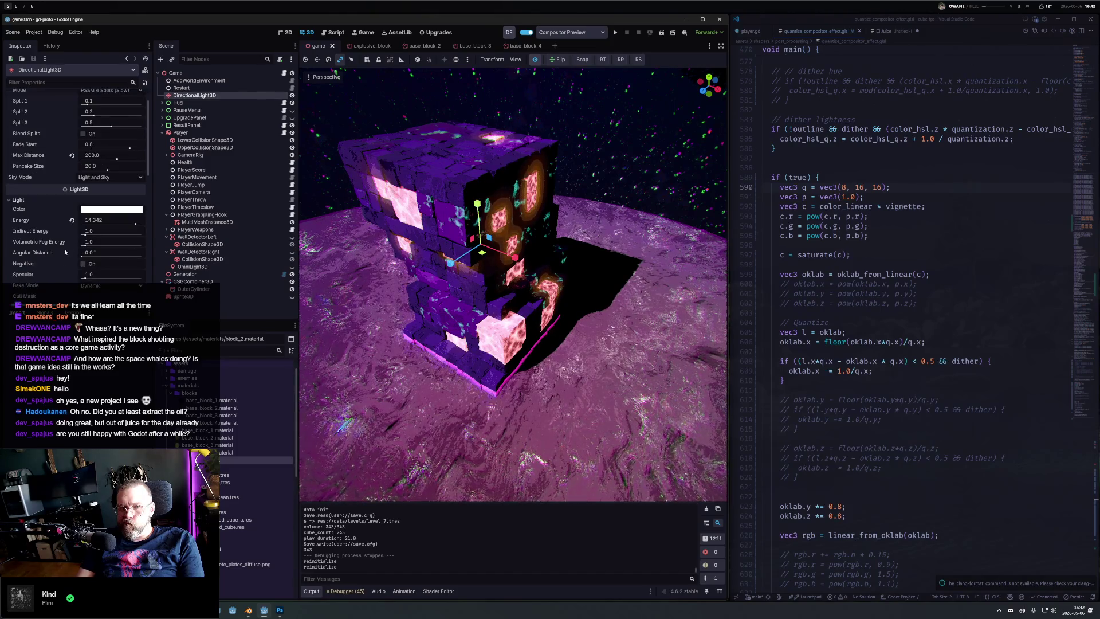
click(72, 220)
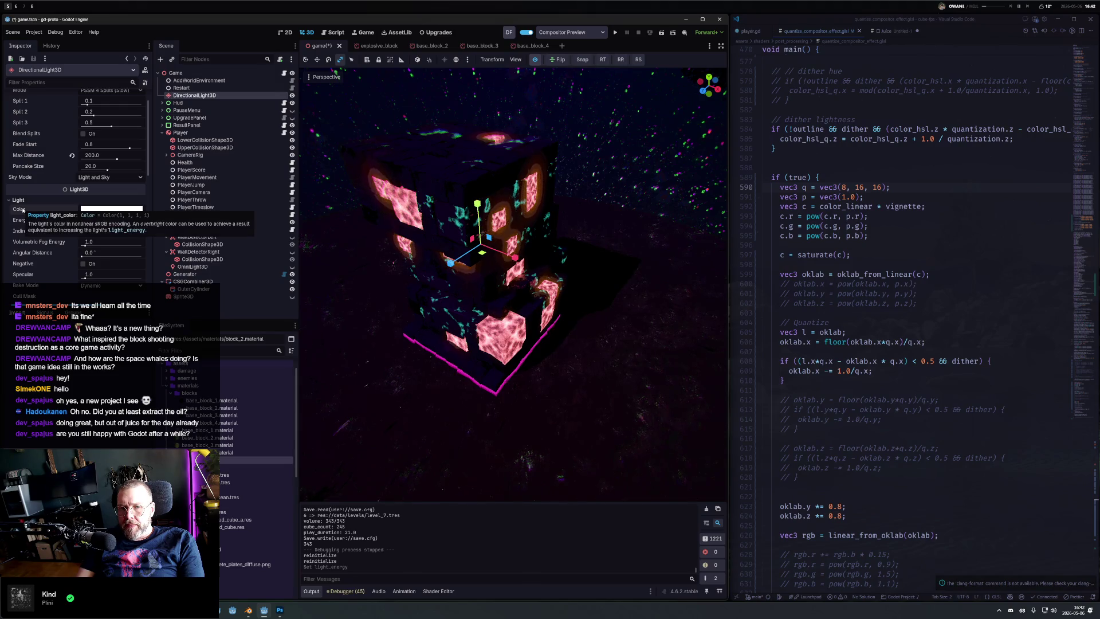
Step: Turn off the compositor preview and bring up the base_block_1 material's Albedo colour
click(535, 60)
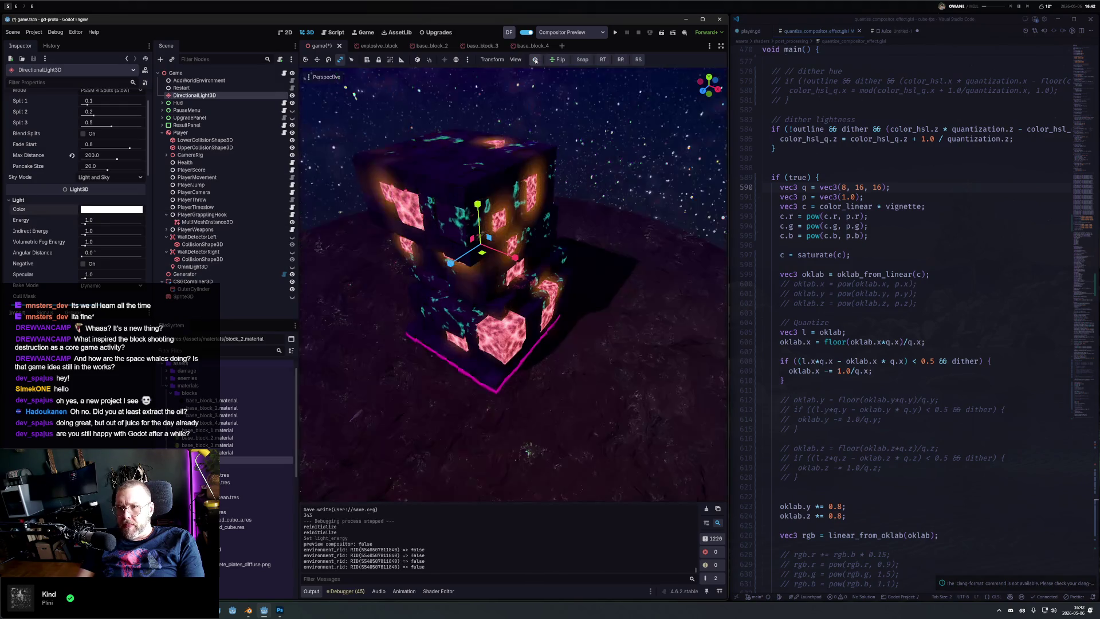
double_click(207, 400)
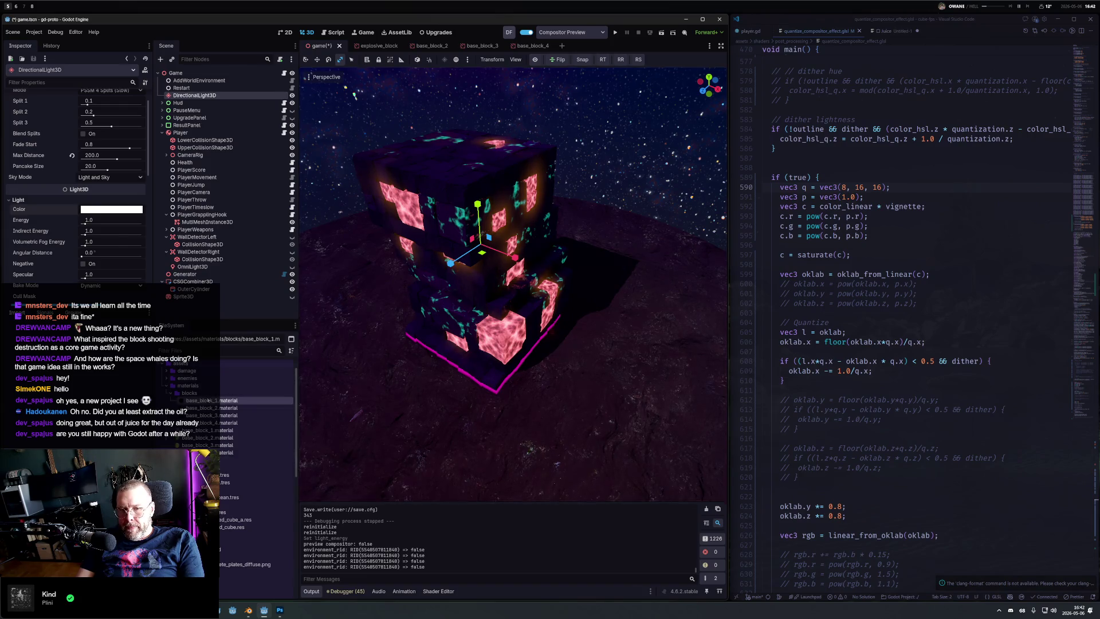
click(126, 194)
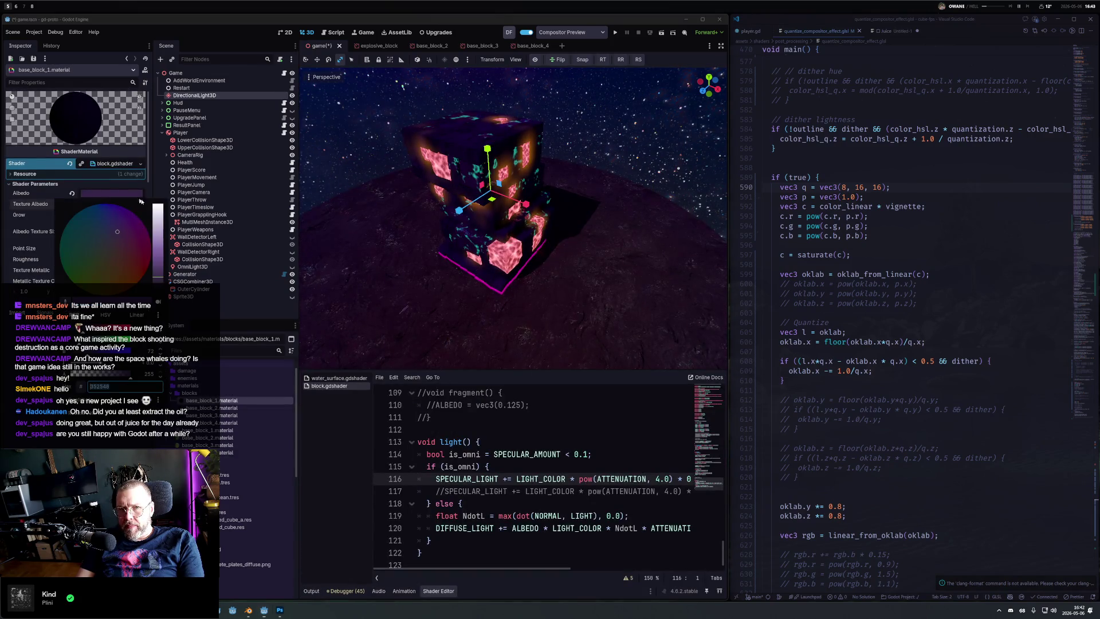
Step: Brighten base_block_1's albedo to purple 67007e and turn the viewport preview back on
drag(160, 275, 160, 261)
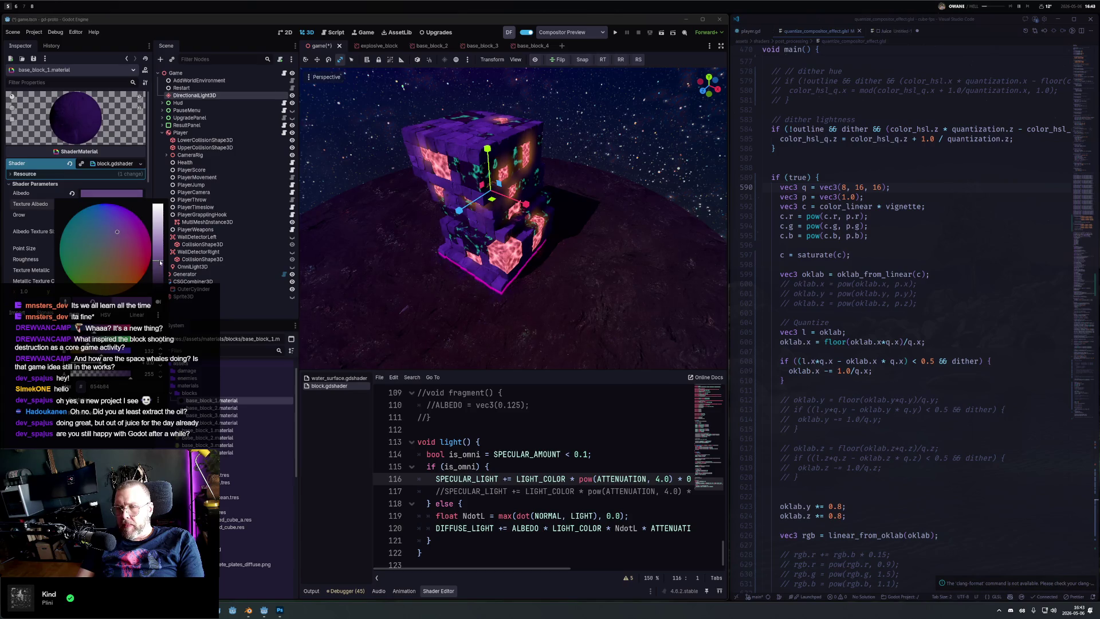
click(535, 60)
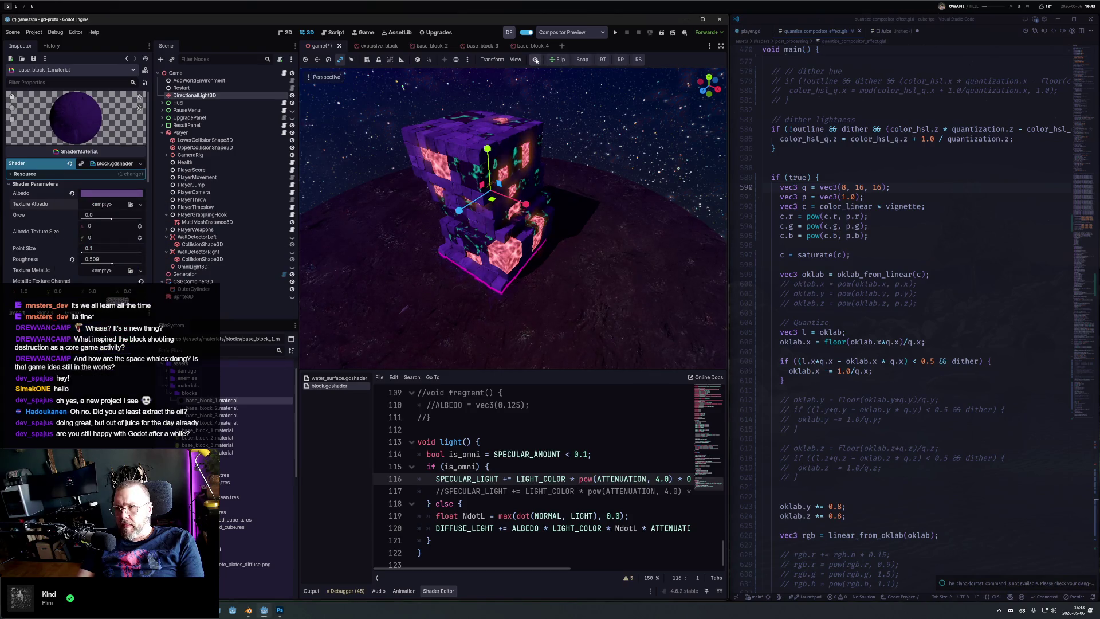
click(535, 61)
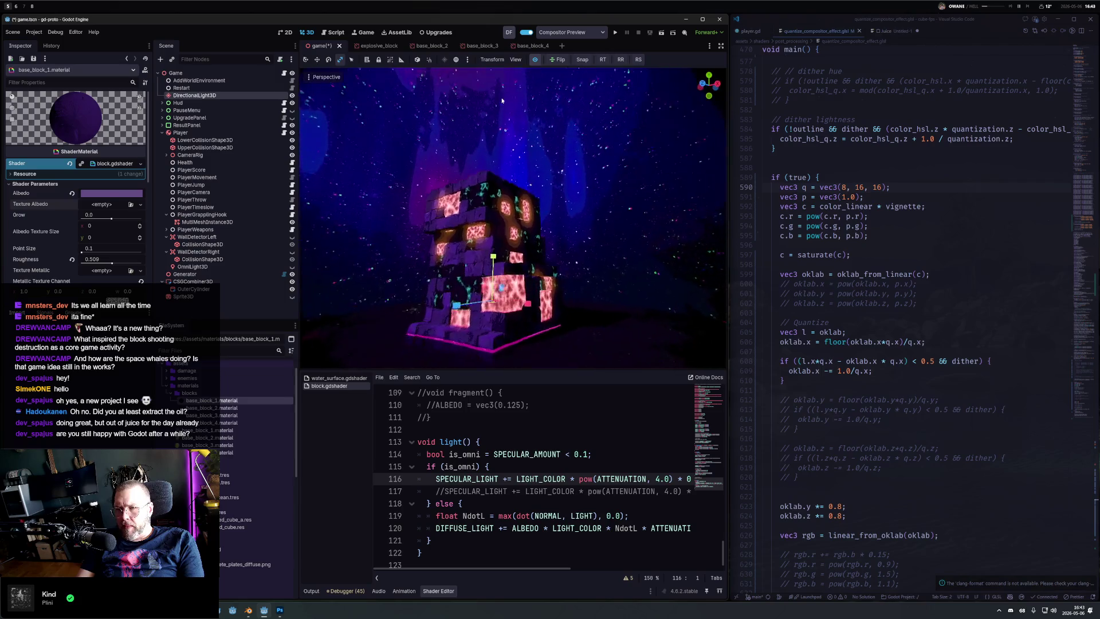
Step: Brighten base_block_2's purple albedo too, check the tower from new angles and save
click(233, 407)
click(109, 193)
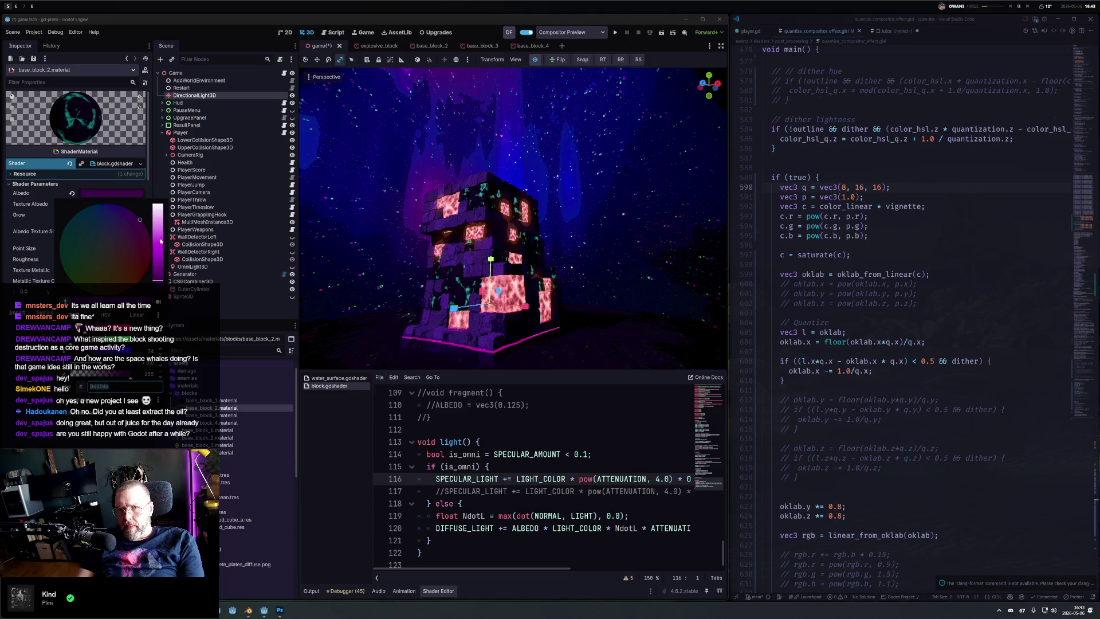
drag(156, 279, 159, 266)
drag(388, 286, 557, 346)
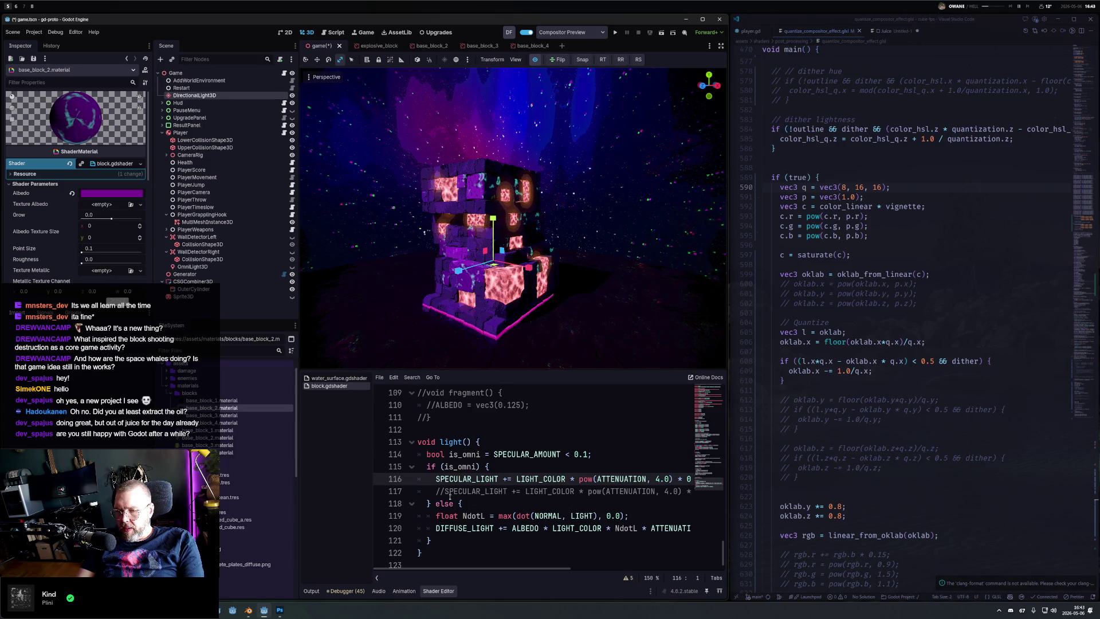
key(ctrl+s)
mouse_move(535, 362)
mouse_down()
mouse_move(547, 290)
mouse_move(367, 246)
mouse_move(665, 252)
mouse_move(563, 197)
mouse_move(614, 250)
mouse_move(573, 280)
mouse_up()
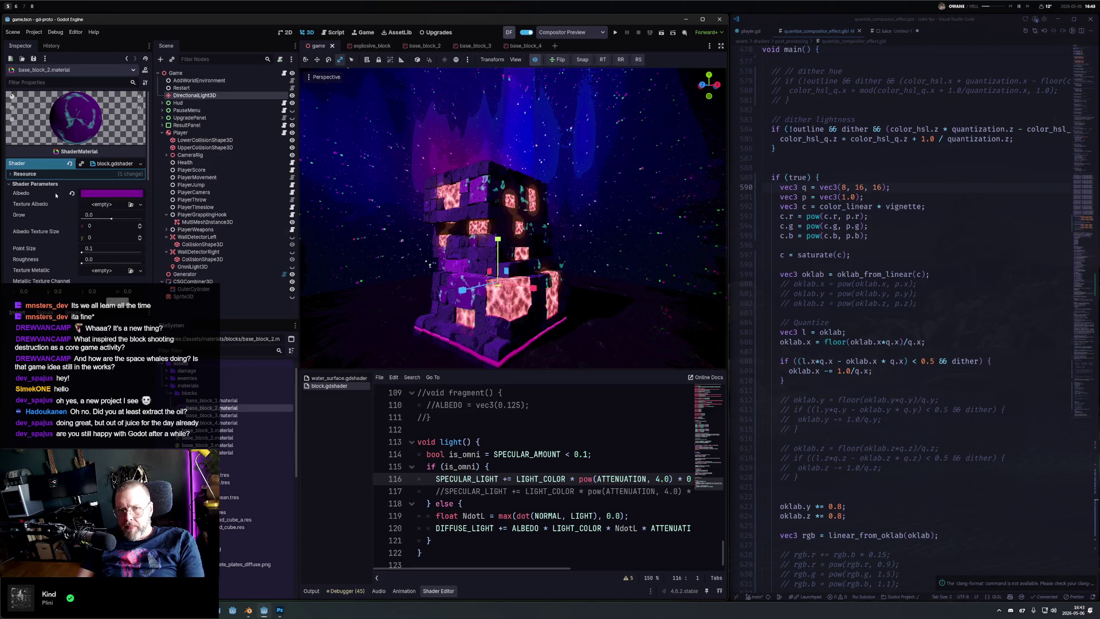
click(195, 95)
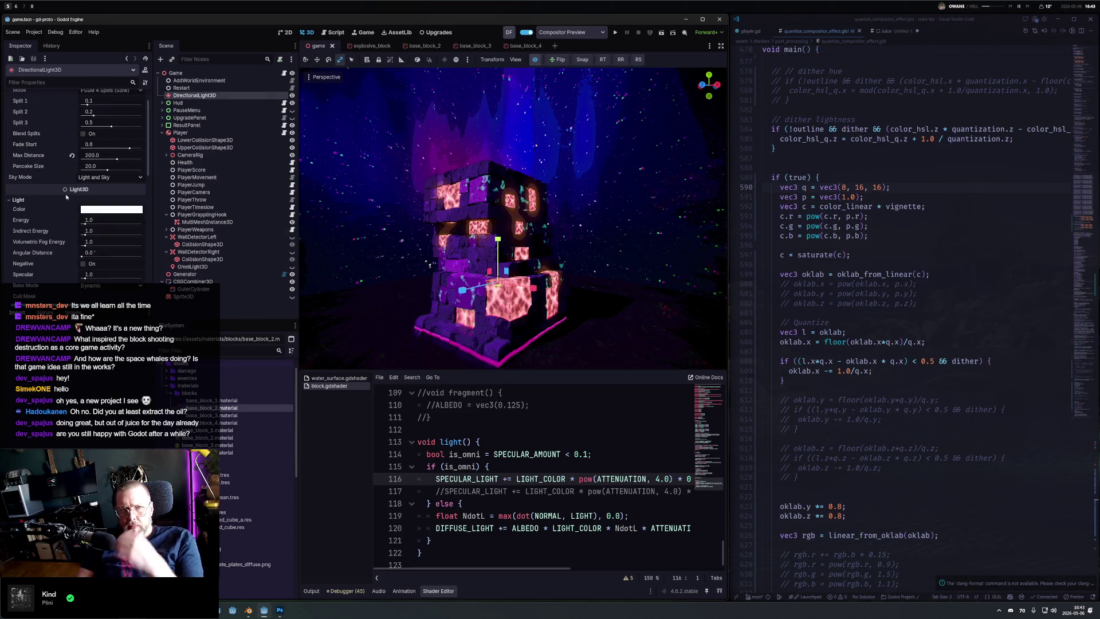
Step: Raise the sun's indirect light energy to about 6.5 and save
scroll(92, 201, down, 1)
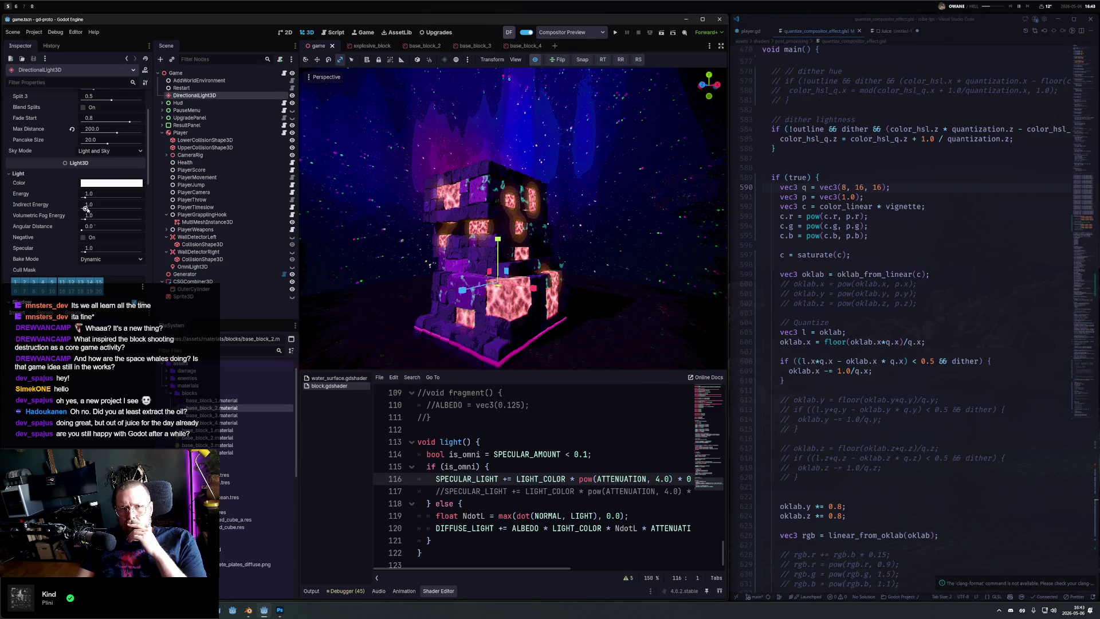
drag(86, 210, 106, 209)
key(ctrl+s)
Step: Set WorldEnvironment's reflected light and ambient sources to Background and raise ambient energy
click(199, 81)
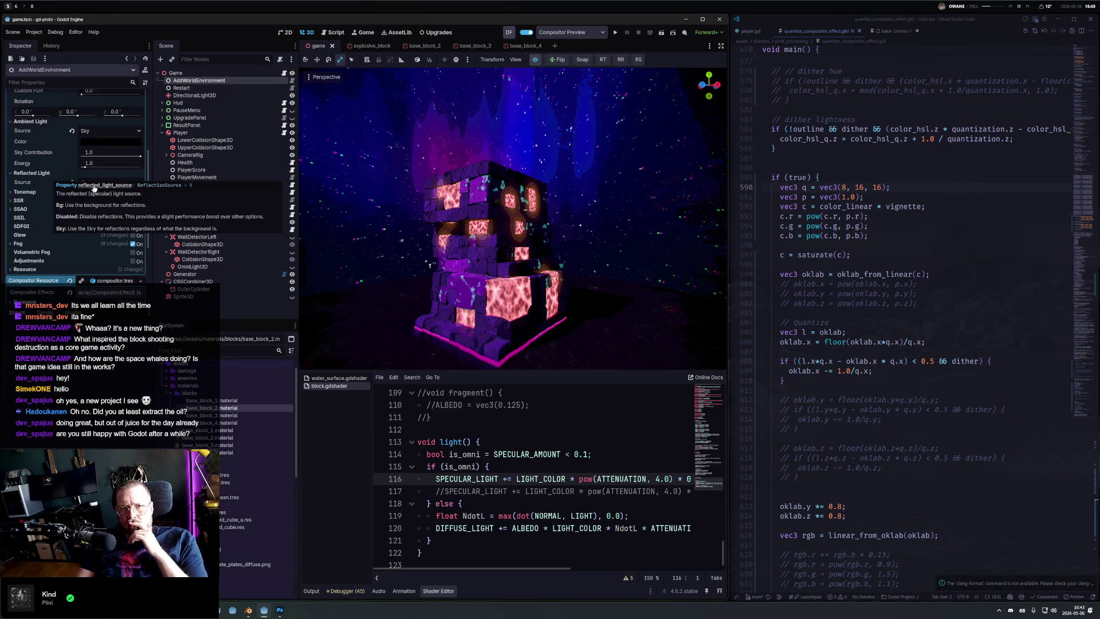
click(73, 184)
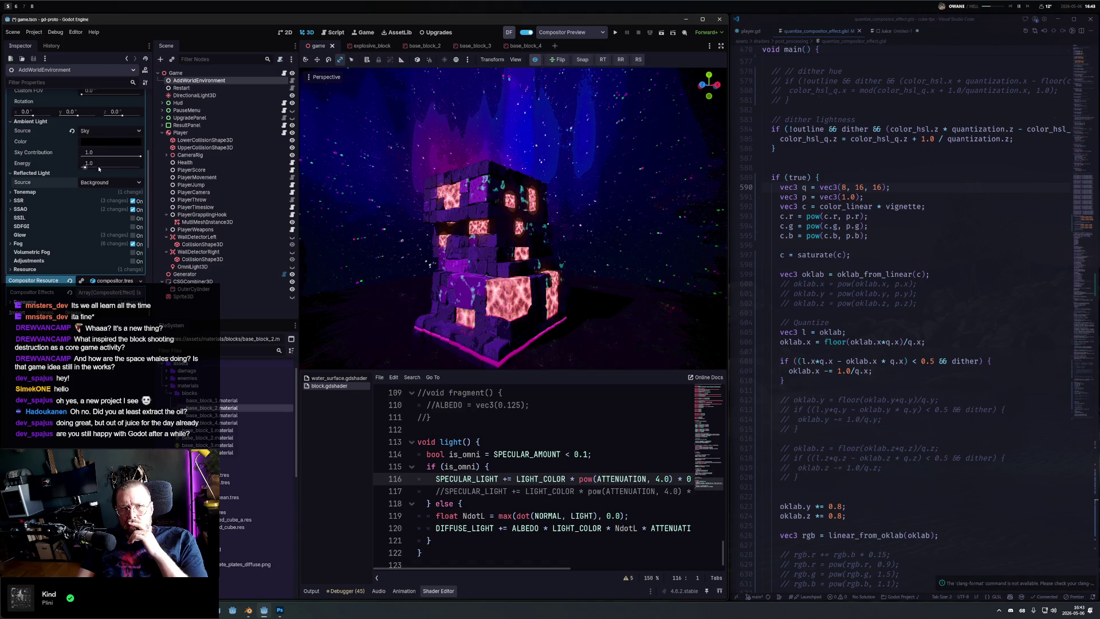
drag(88, 167, 87, 167)
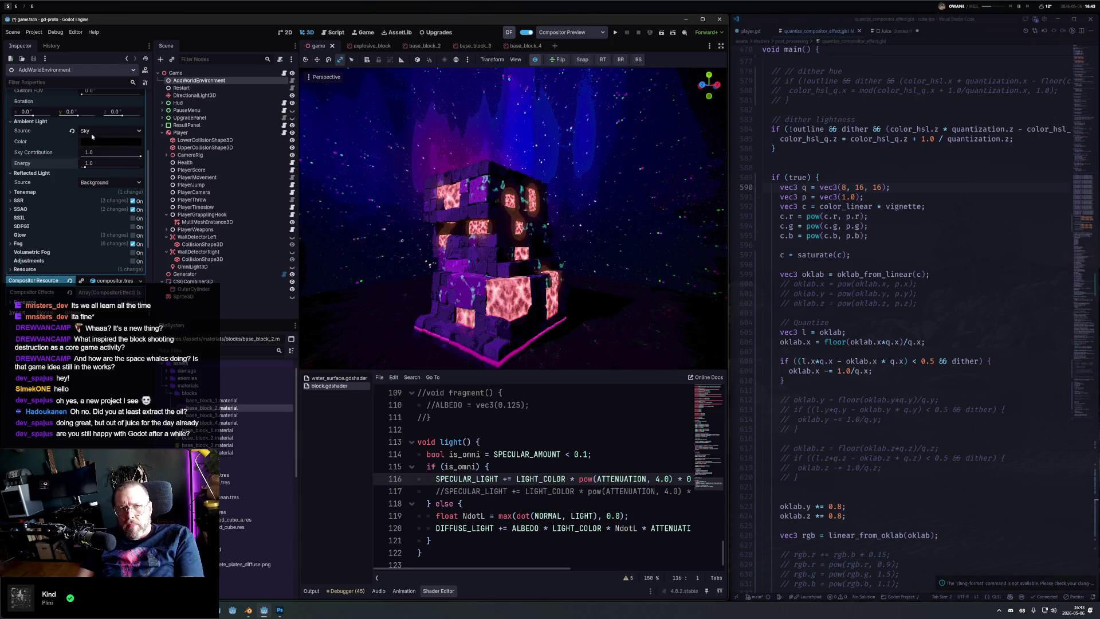
key(ctrl+z)
click(72, 158)
drag(90, 195, 90, 195)
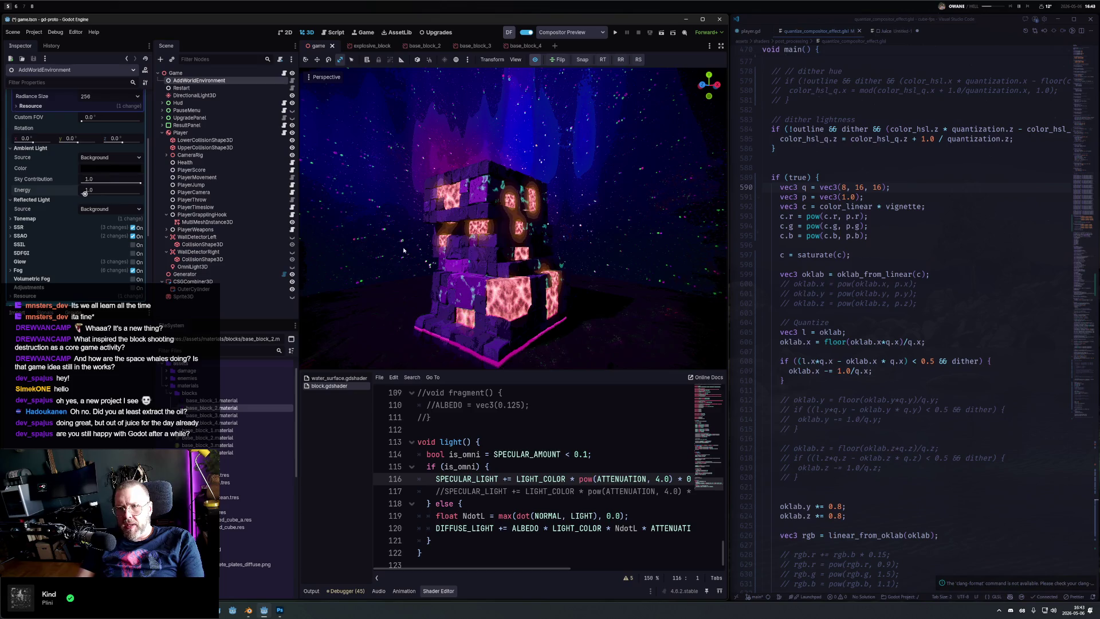
scroll(84, 172, up, 3)
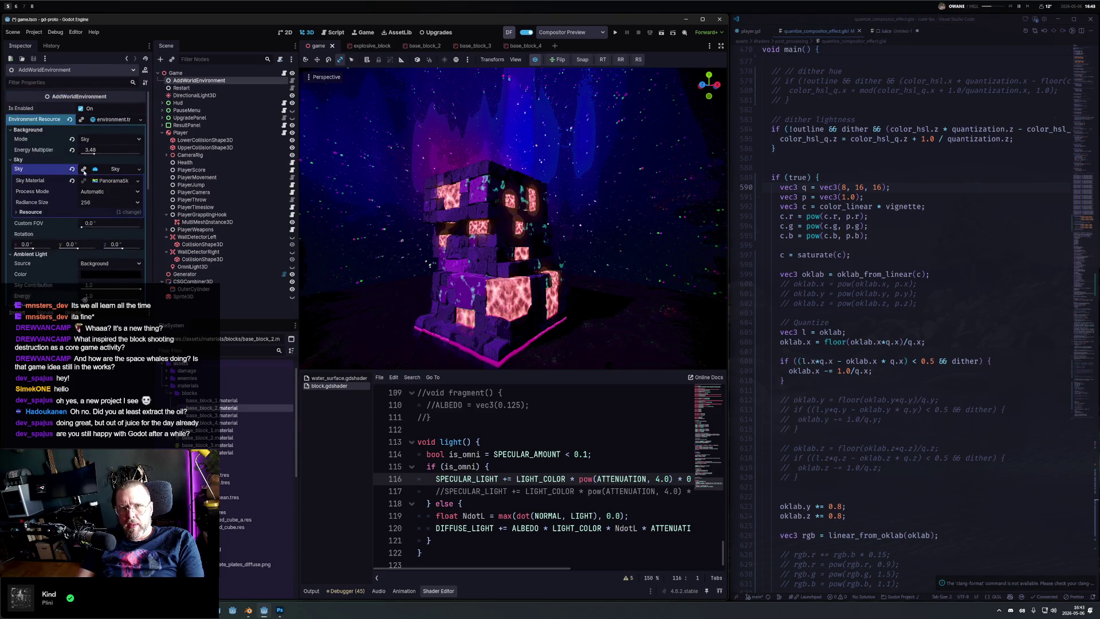
click(534, 60)
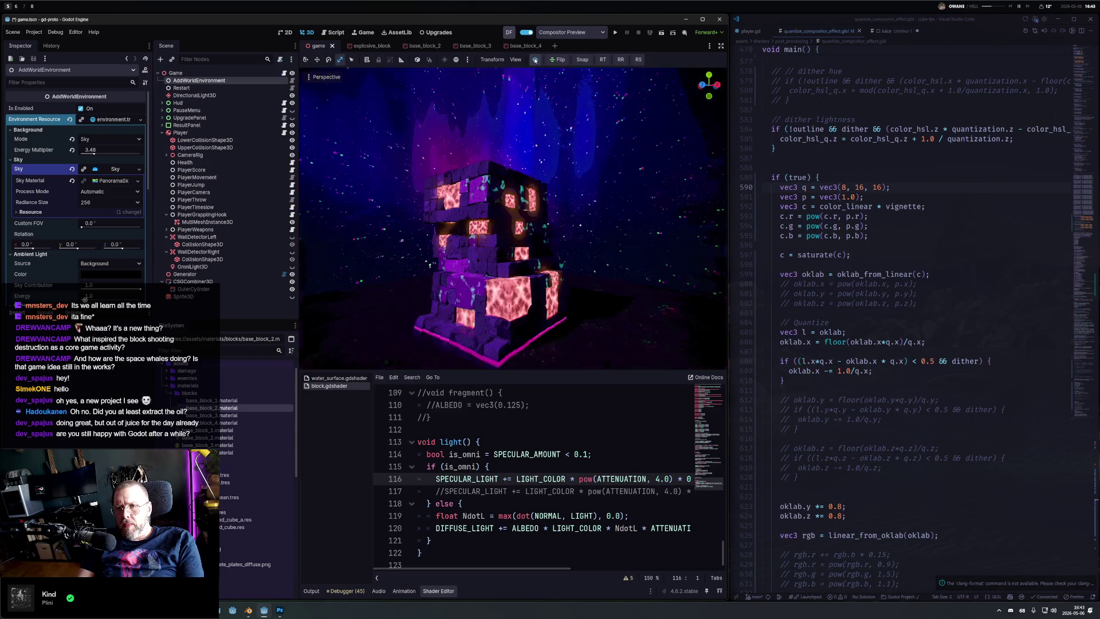
click(535, 61)
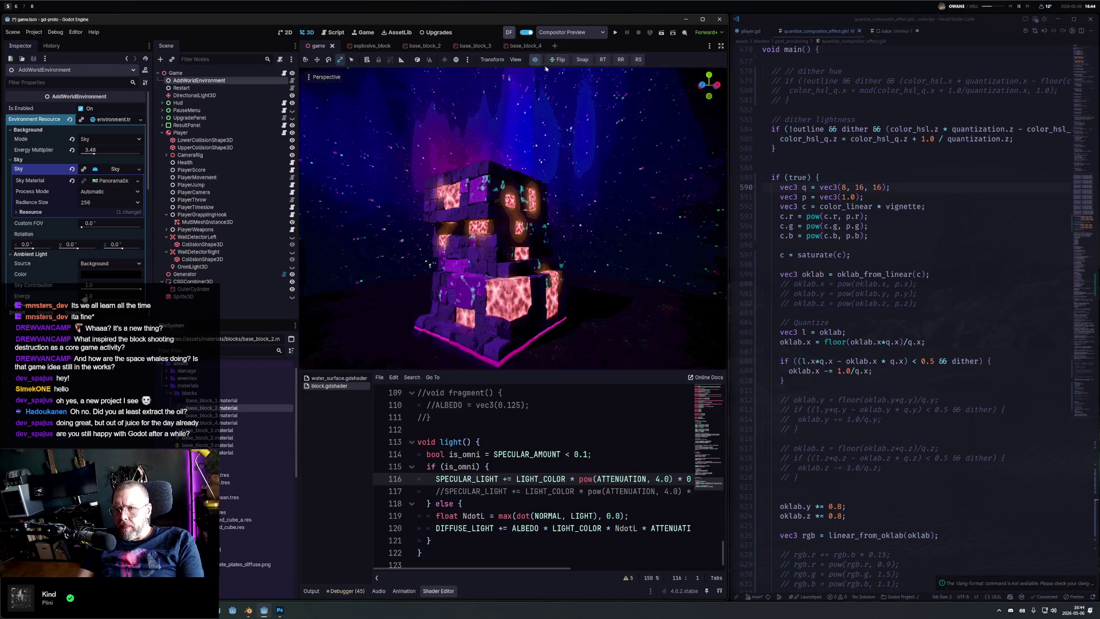
click(852, 197)
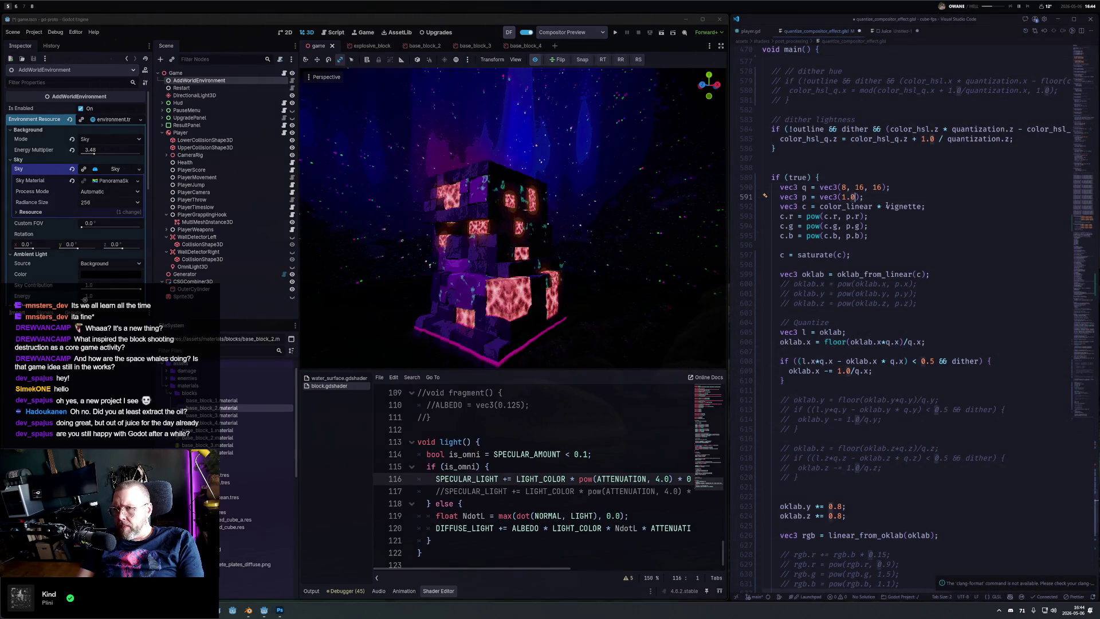
scroll(869, 398, down, 10)
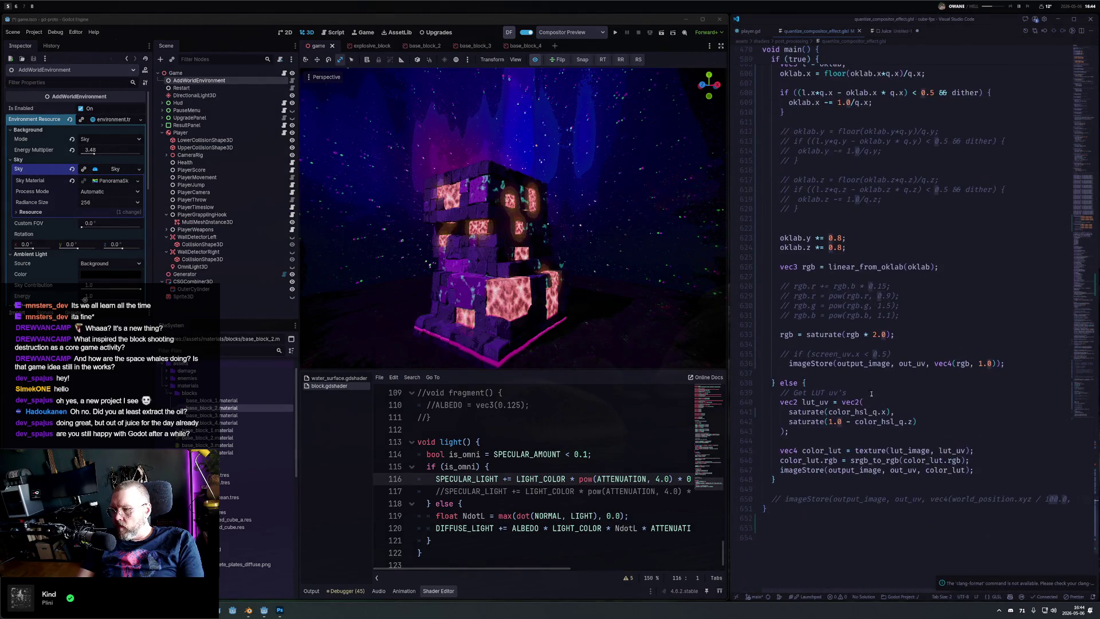
click(876, 335)
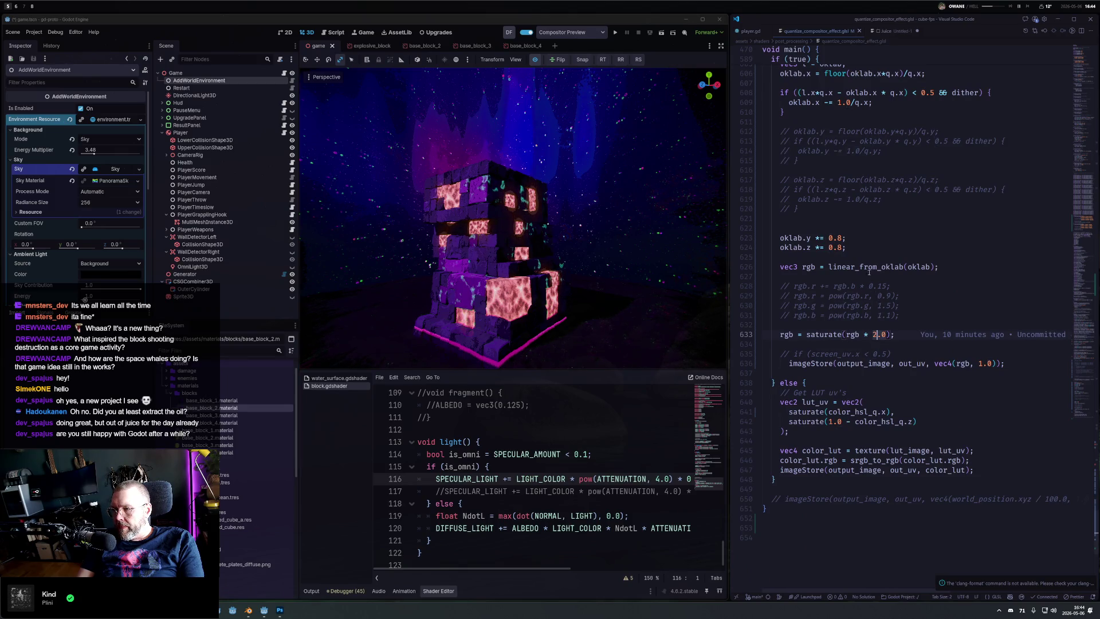
drag(845, 248, 859, 235)
key(ctrl+slash)
key(ctrl+slash)
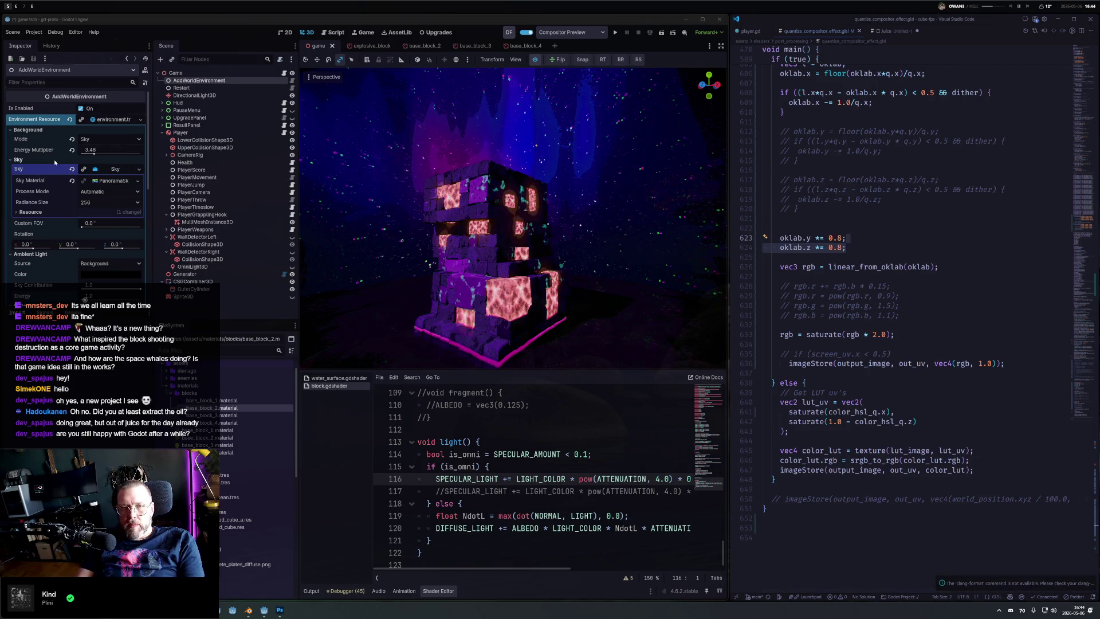
click(106, 181)
mouse_move(82, 229)
mouse_down()
mouse_move(115, 230)
mouse_move(83, 229)
mouse_up()
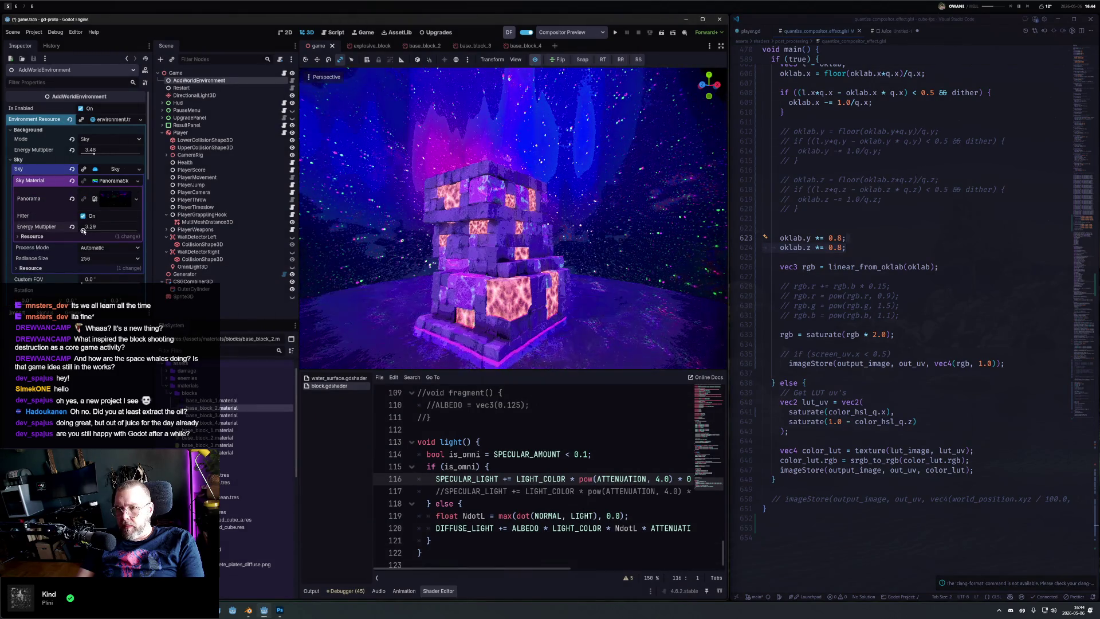
Step: Lower the shader's saturation multiplier on line 633 to 1.0 and save
drag(404, 242, 424, 275)
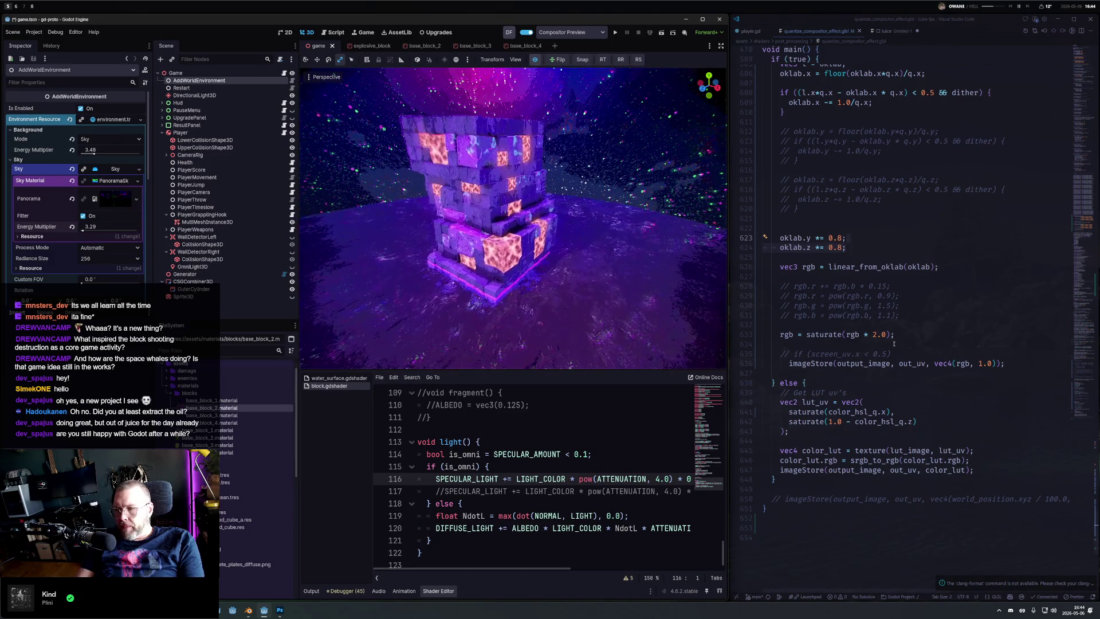
double_click(875, 335)
text(1)
key(ctrl+s)
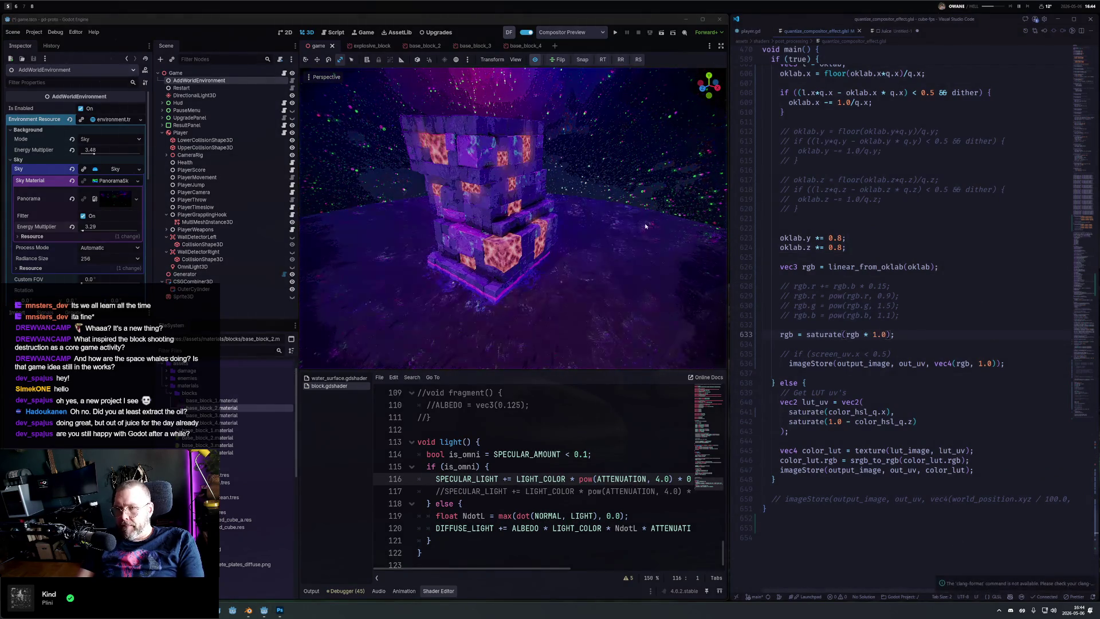
Step: Inspect the tower with the preview environment toggled, then lower sky energy to about 2.84
drag(520, 182, 532, 198)
scroll(532, 199, up, 5)
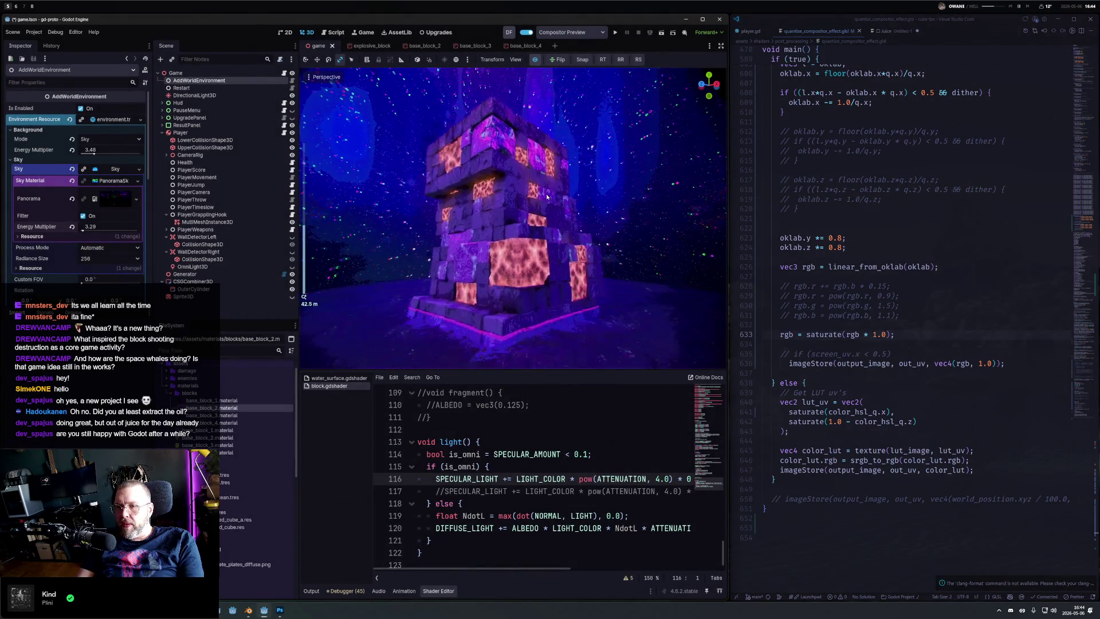
scroll(535, 202, down, 5)
click(535, 59)
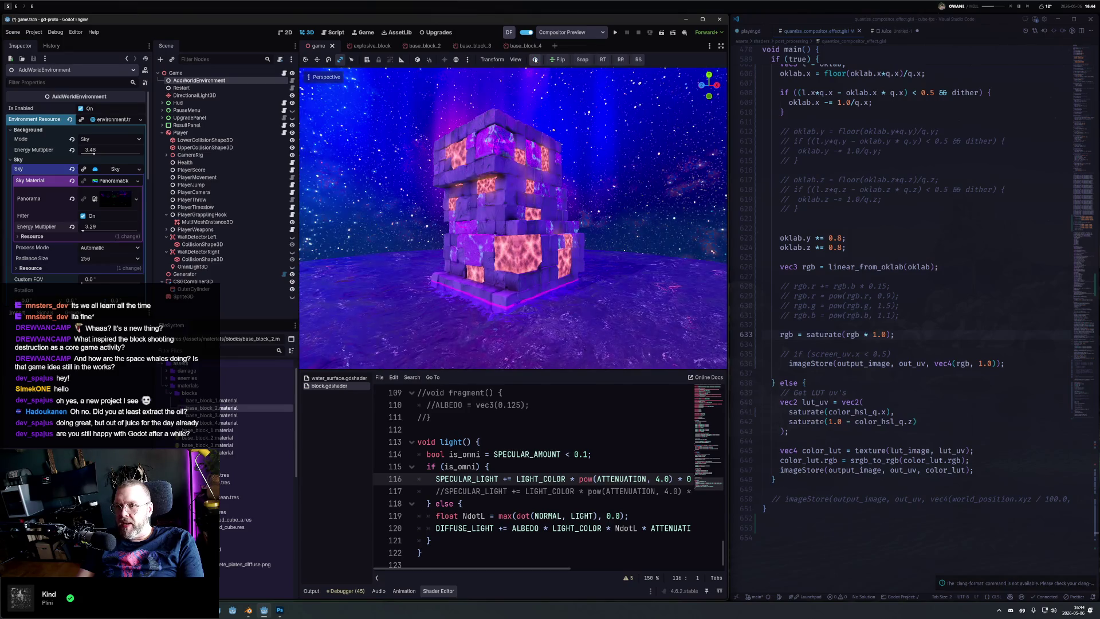
click(534, 61)
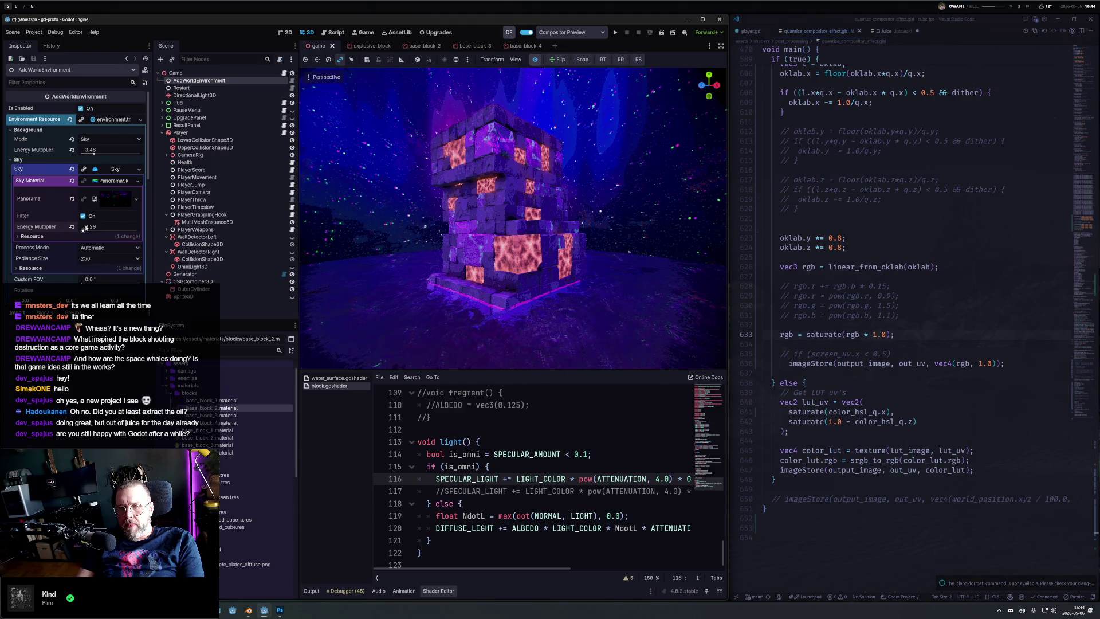
drag(103, 228, 84, 228)
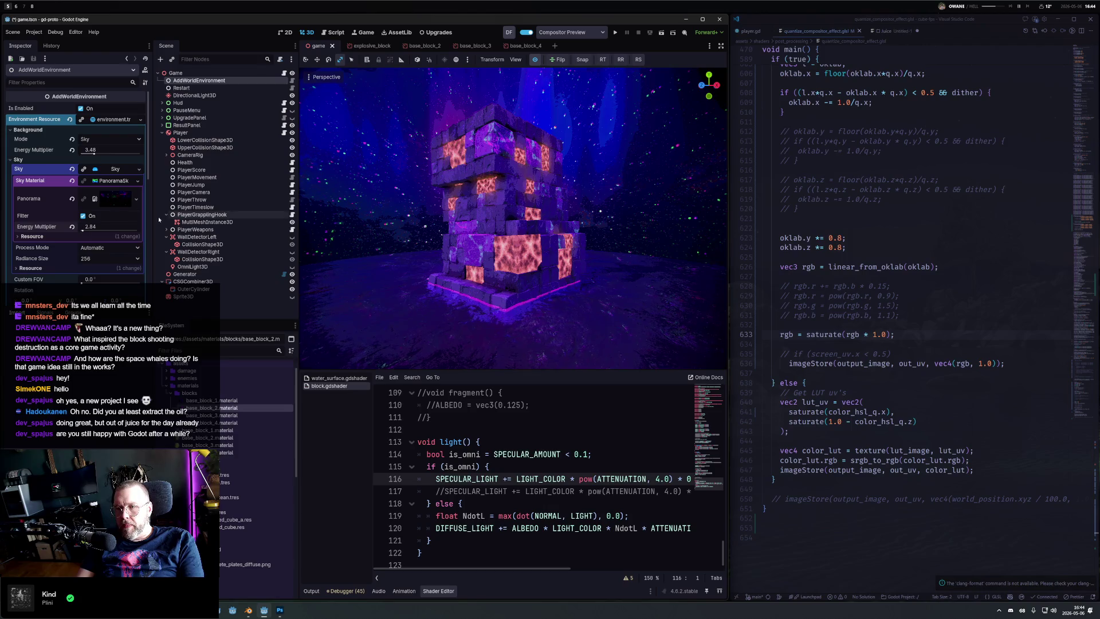
Step: Set sky energy multiplier to 2.0, line 633 to saturate(rgb * 1.5), save, and run the game
click(104, 225)
key(Tab)
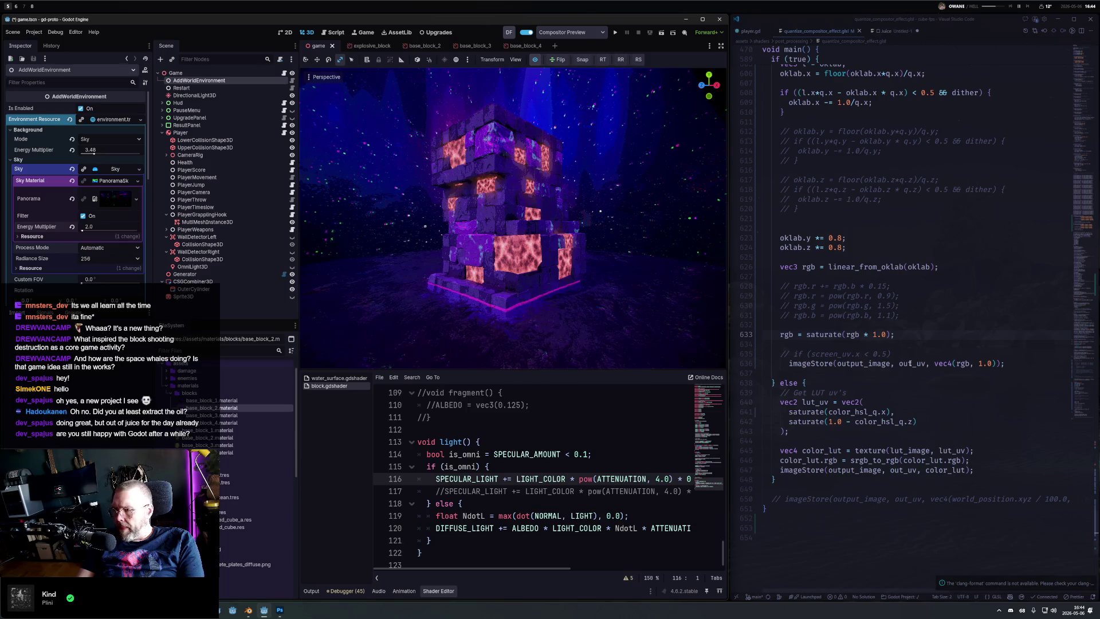
key(BackSpace)
text(5)
key(ctrl+s)
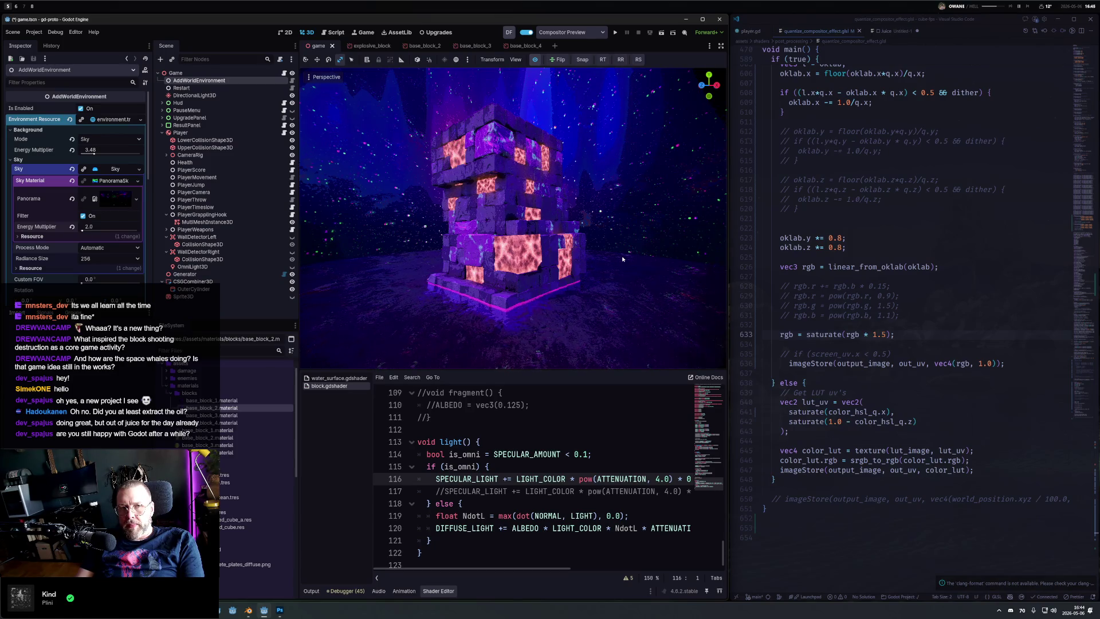
click(614, 32)
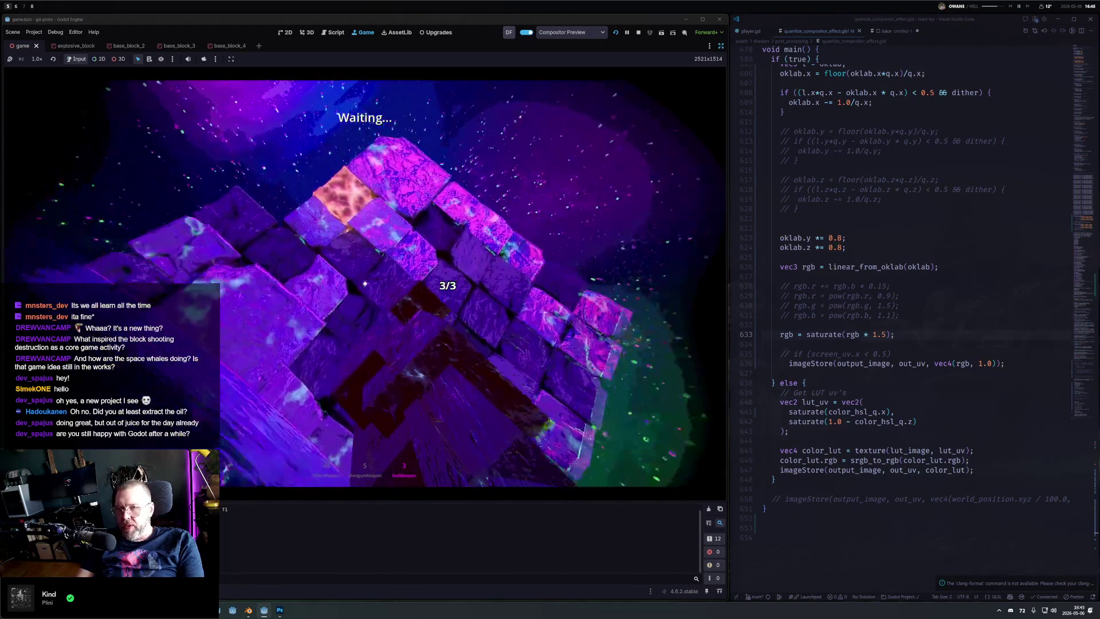
Step: Shoot blocks off the tower with the pistol, then the shotgun
click(364, 283)
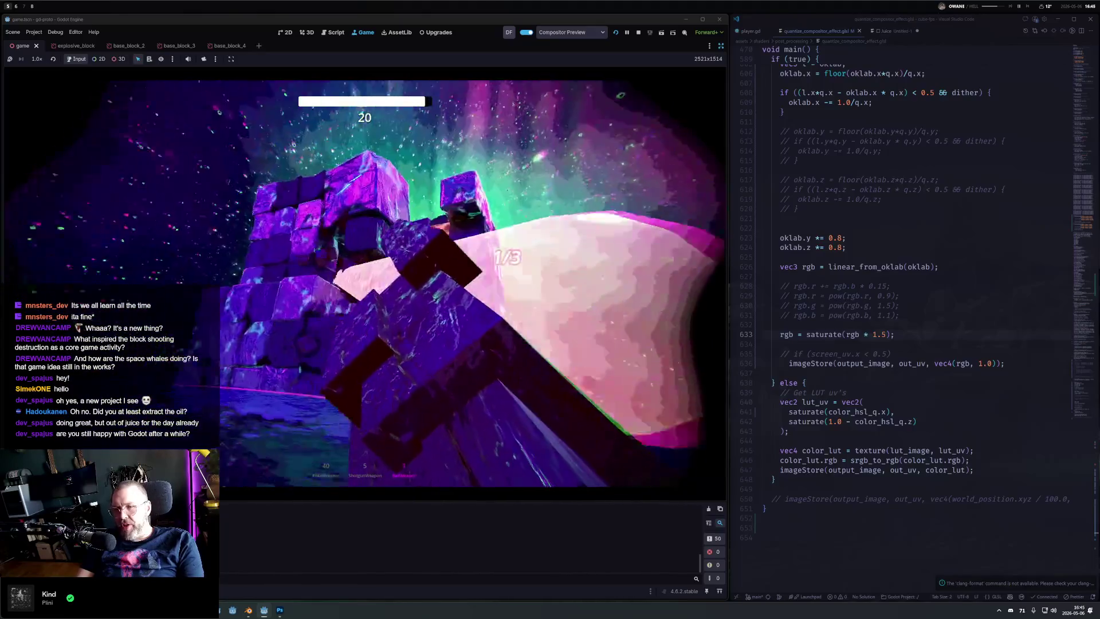
click(364, 283)
key(1)
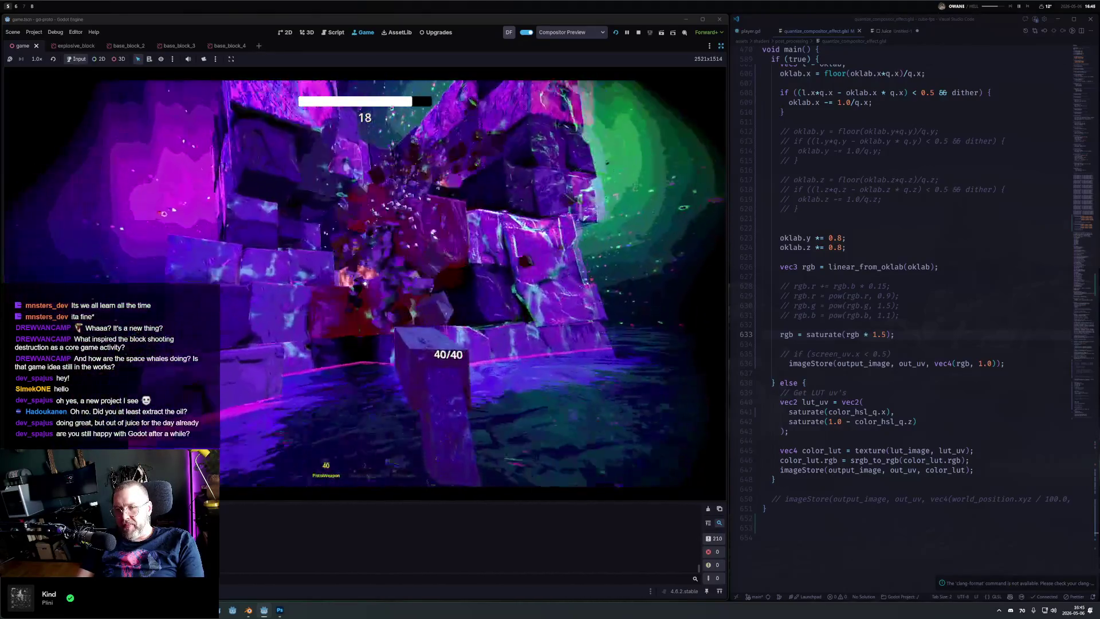
click(364, 283)
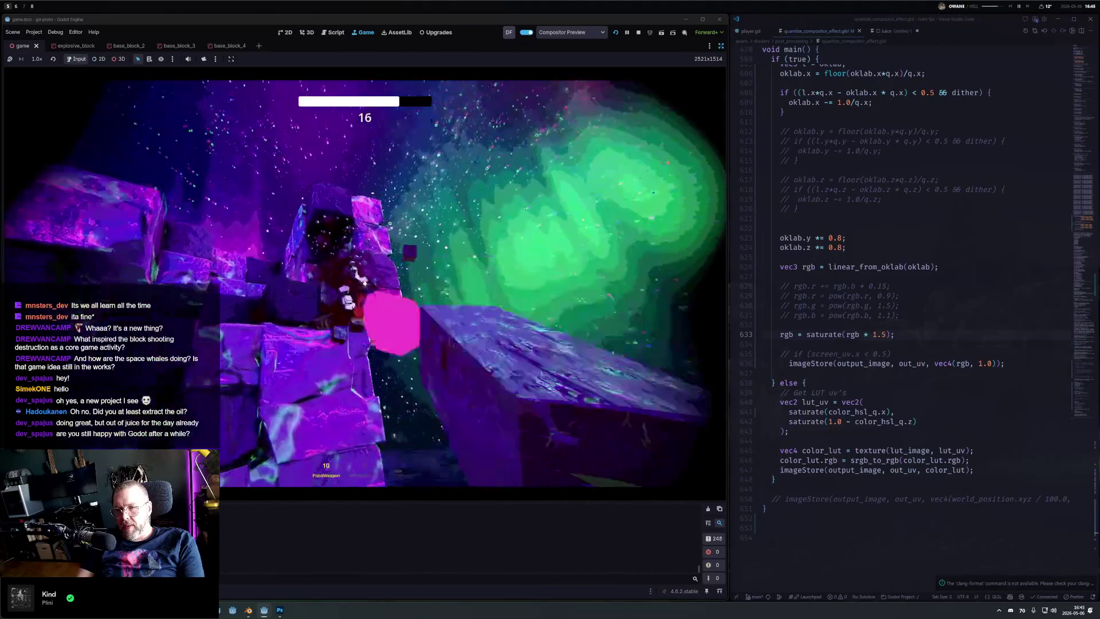
click(364, 283)
key(1)
click(365, 282)
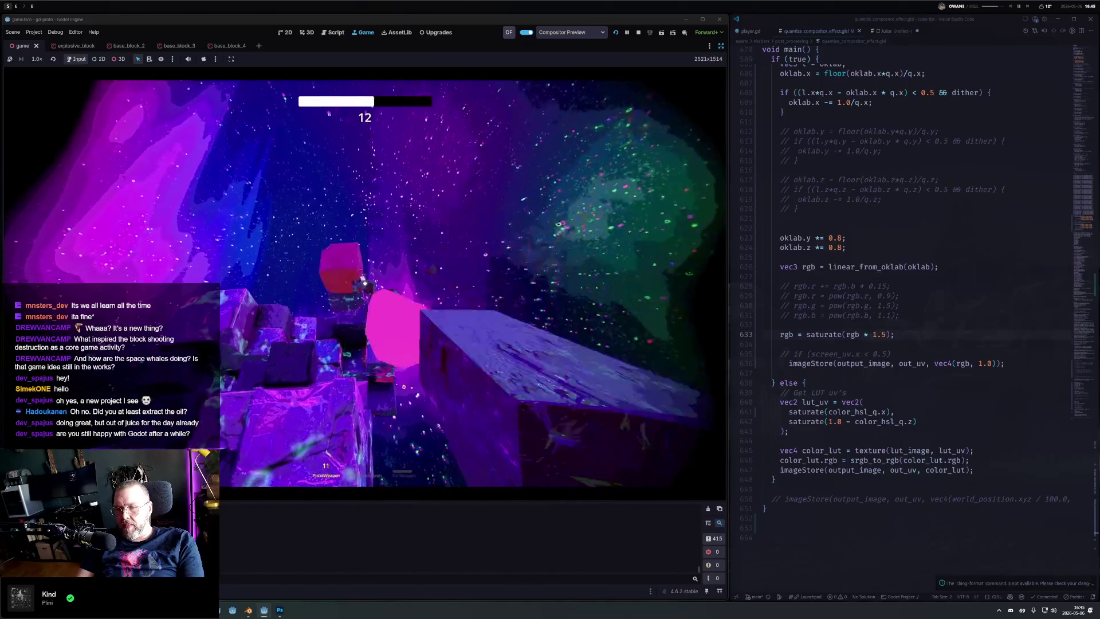
key(2)
click(364, 283)
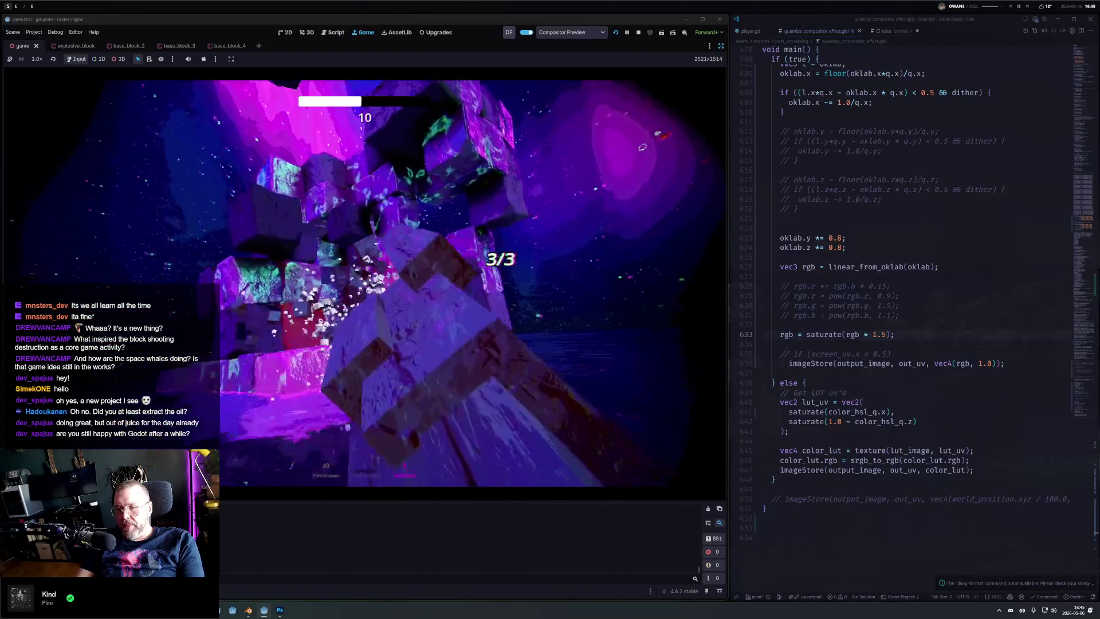
click(364, 283)
click(364, 283)
Step: Keep alternating pistol and shotgun on the blocks, then pause and stop the game with F8
key(1)
click(364, 283)
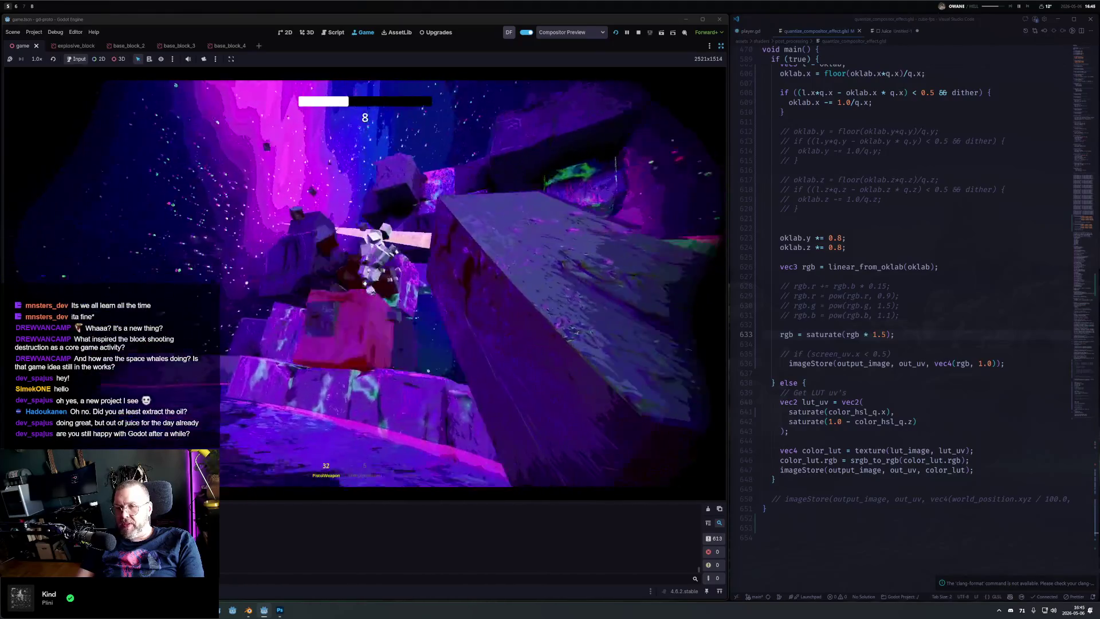
click(365, 283)
key(2)
click(364, 283)
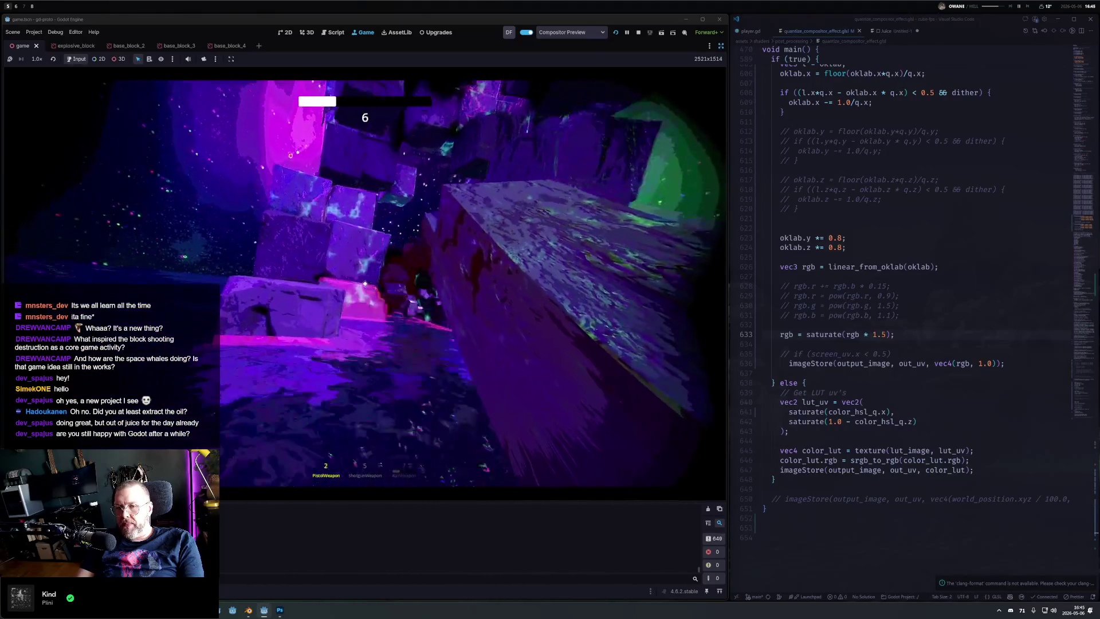
key(1)
click(364, 283)
click(364, 283)
key(Escape)
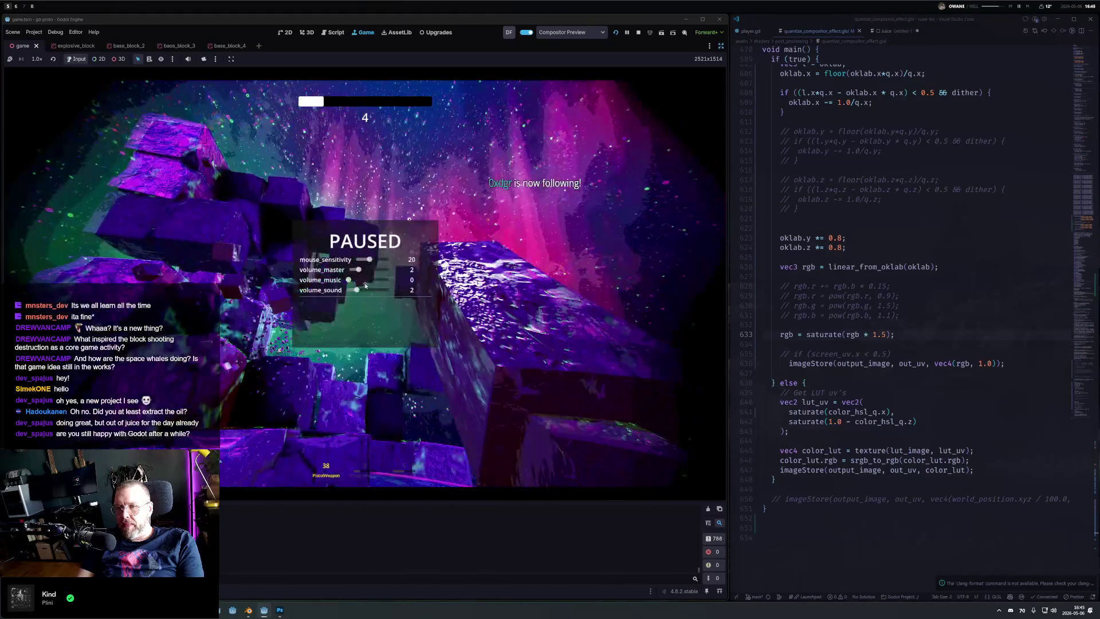
key(F8)
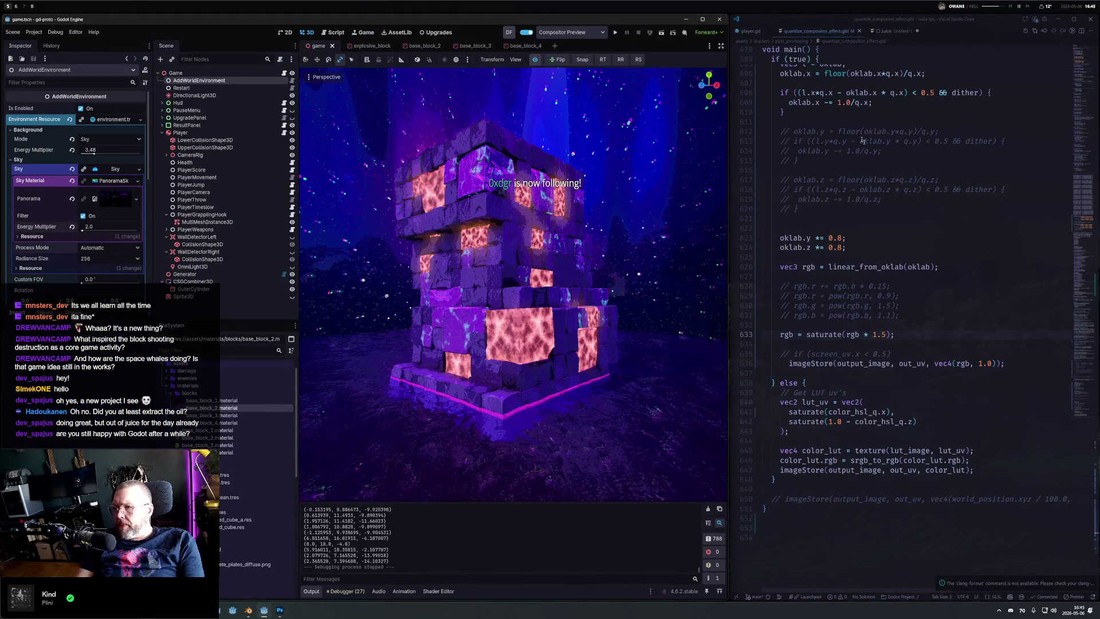
Step: Uncomment the oklab y and z quantize/dither lines 612–620, save, and relaunch the game
scroll(859, 143, up, 9)
drag(764, 400, 785, 477)
key(ctrl+slash)
key(ctrl+s)
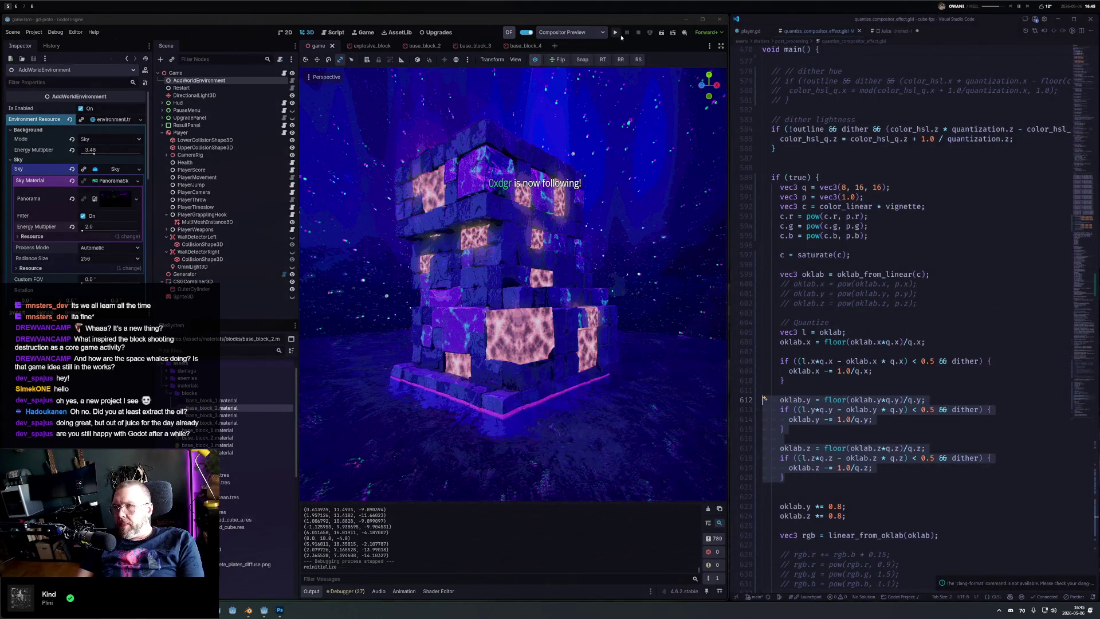
click(618, 45)
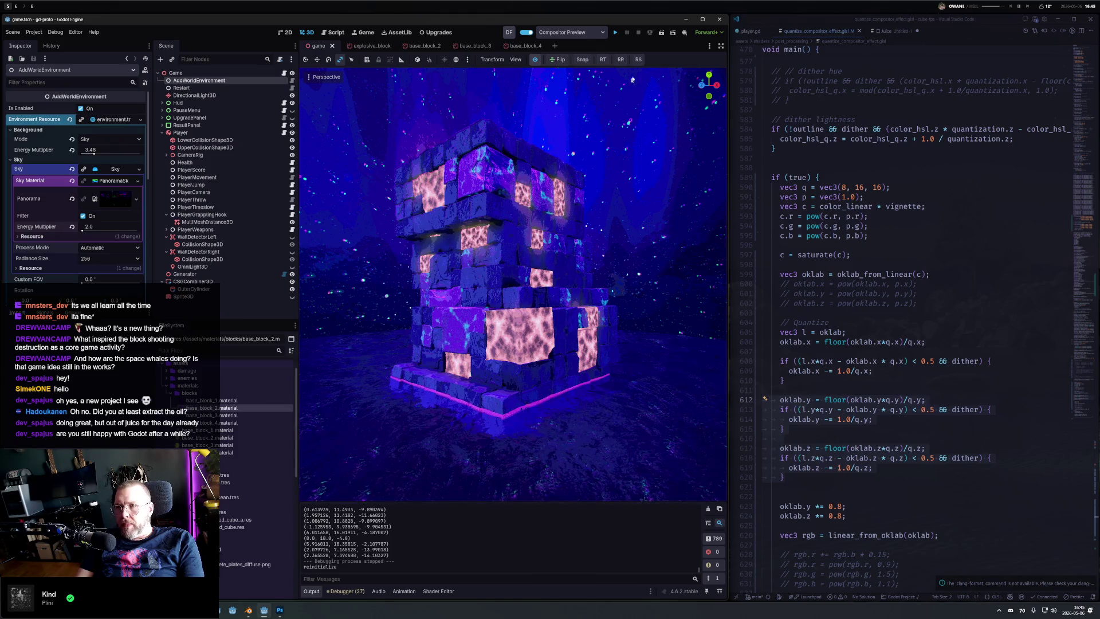
click(615, 34)
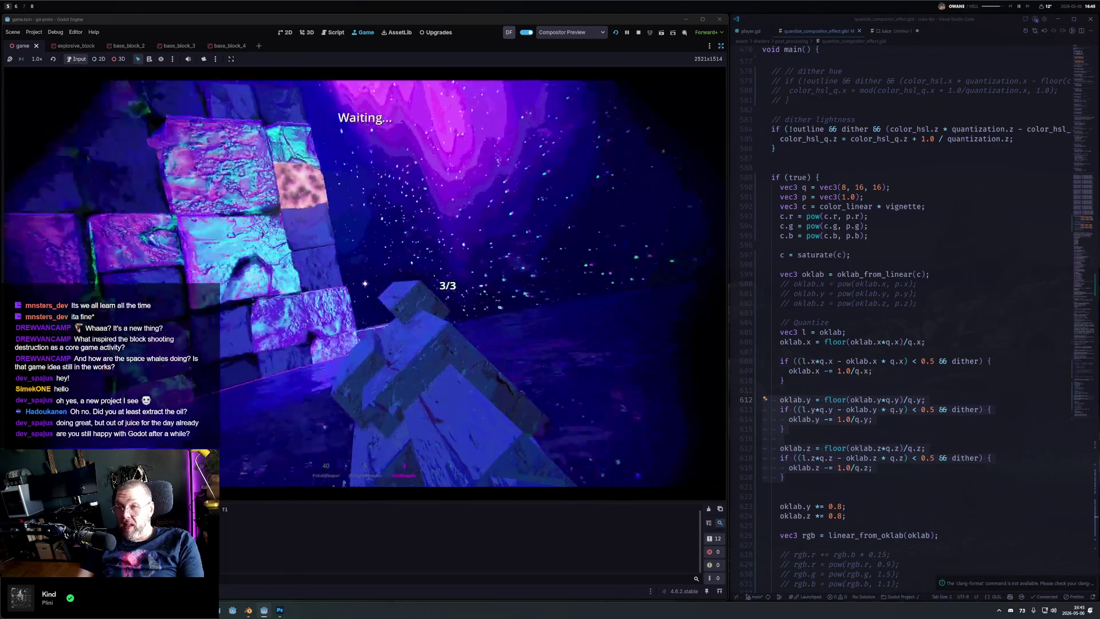
Step: Shoot the block towers, alternating between pistol and shotgun
click(364, 283)
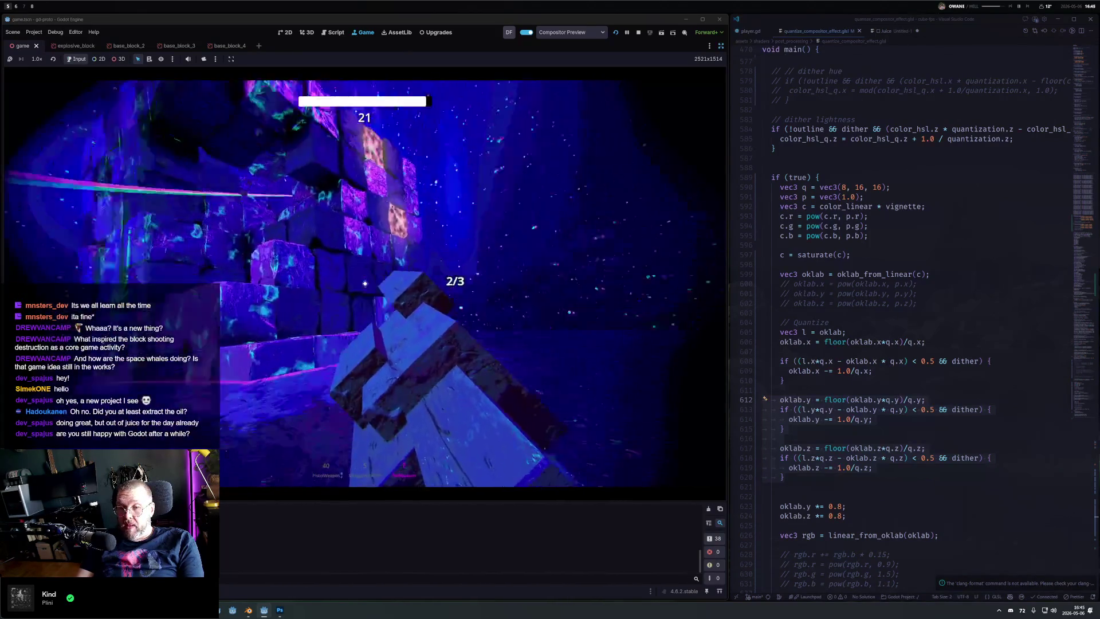
click(365, 283)
key(2)
click(364, 283)
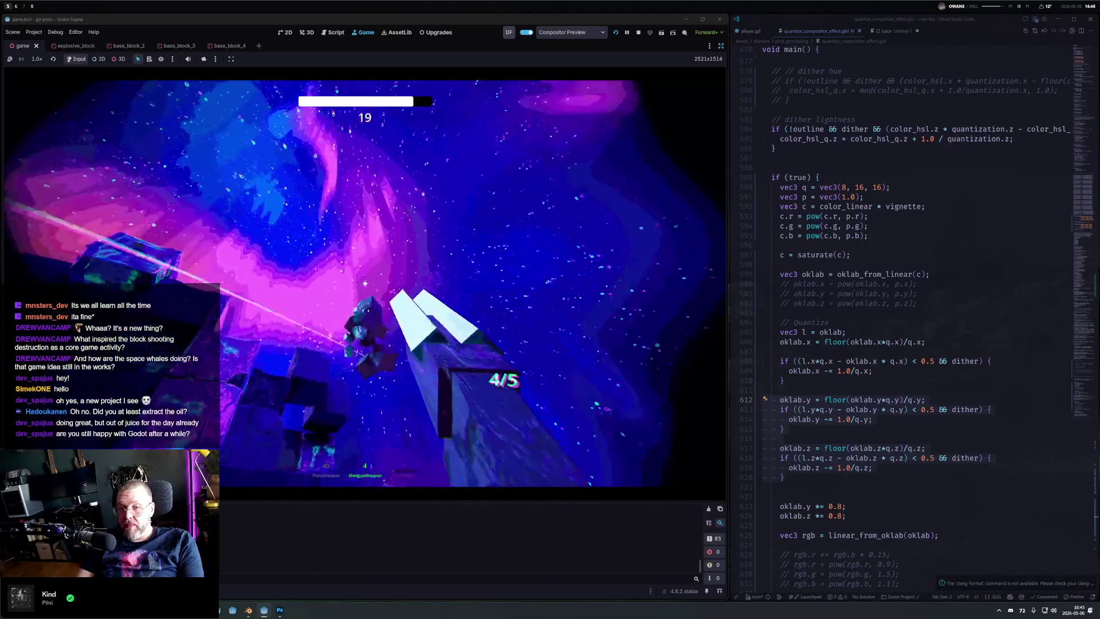
key(1)
click(364, 283)
click(365, 283)
click(365, 283)
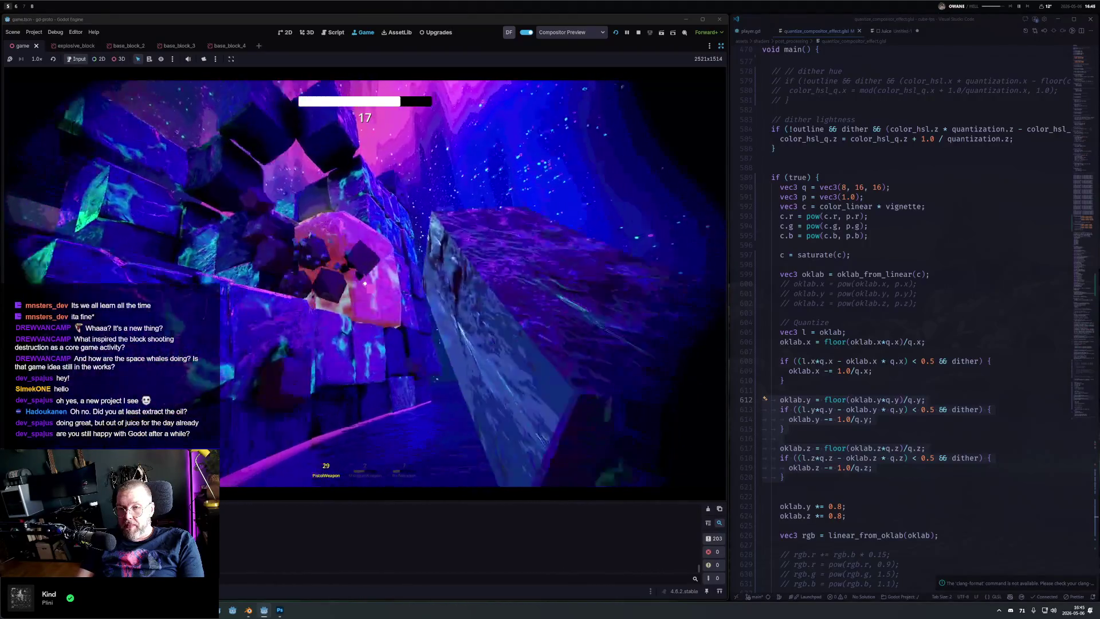
key(2)
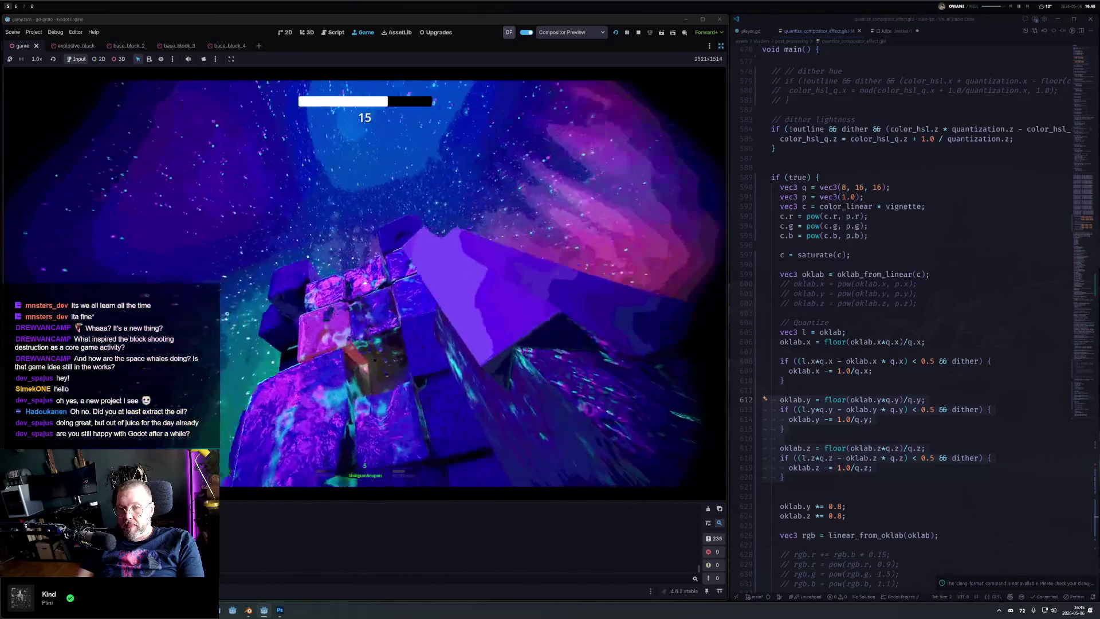
key(1)
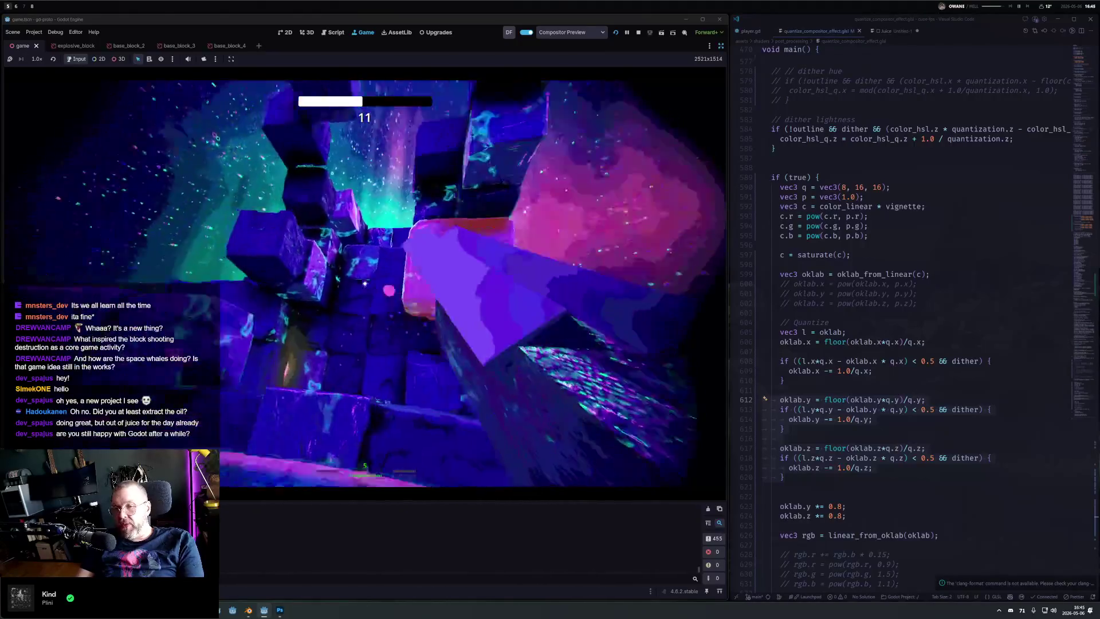
Step: Destroy the remaining blocks until the upgrade screen shows 10467 currency
click(364, 283)
click(365, 284)
click(365, 284)
click(365, 283)
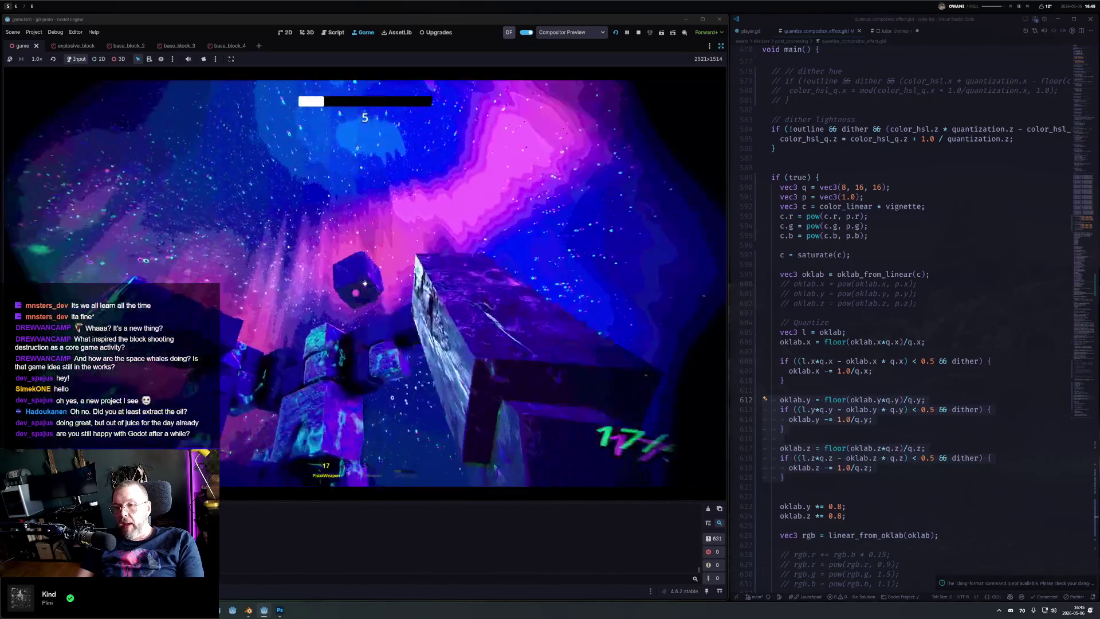
key(2)
click(365, 283)
click(365, 283)
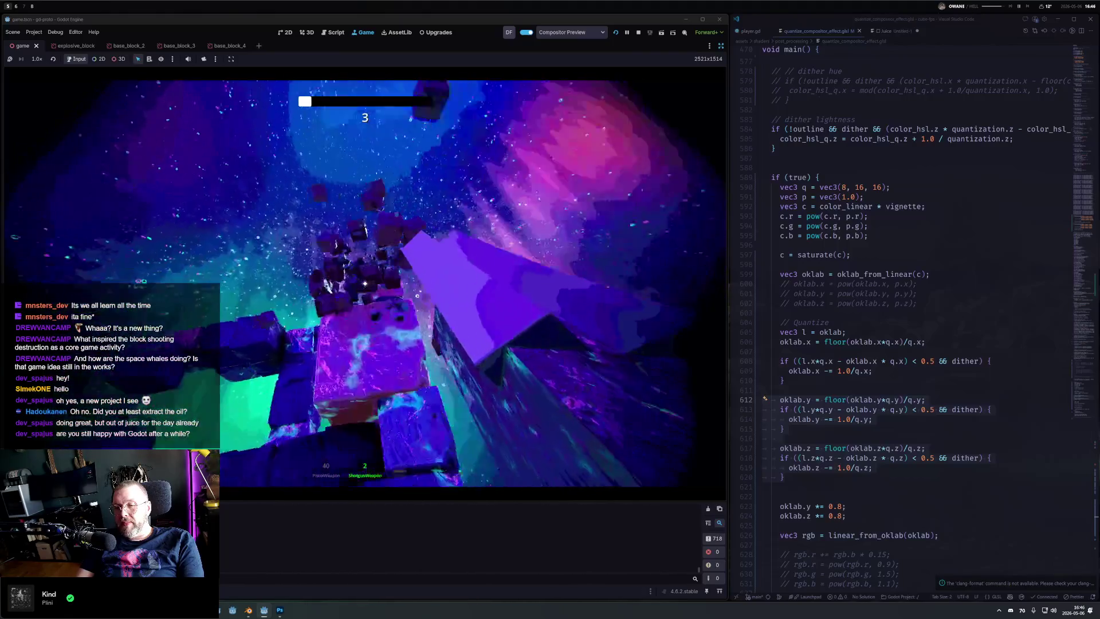
key(1)
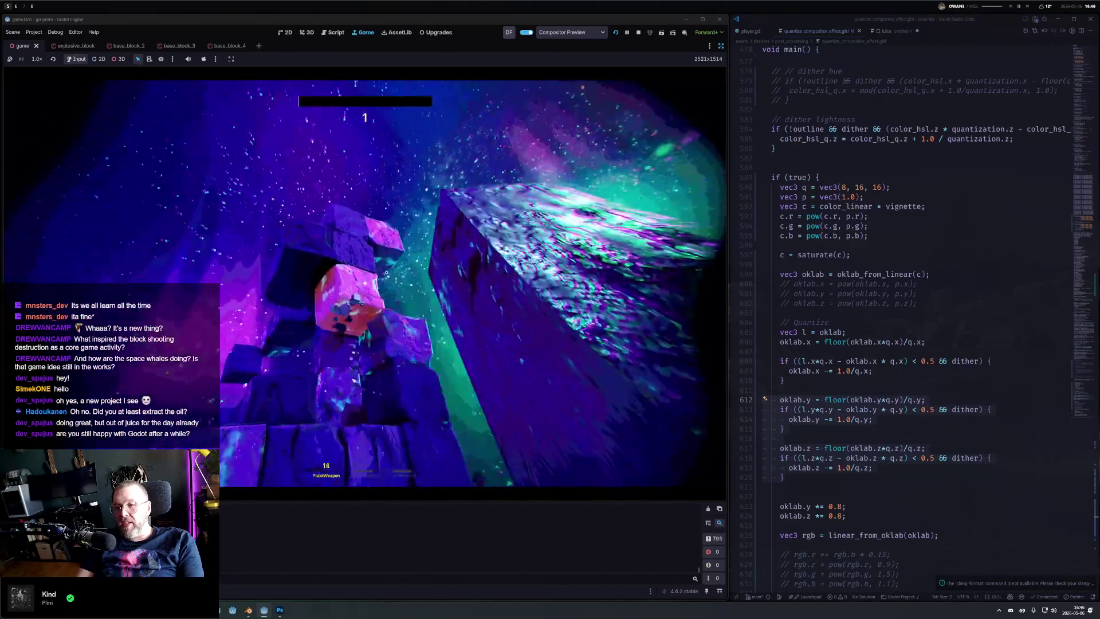
click(371, 350)
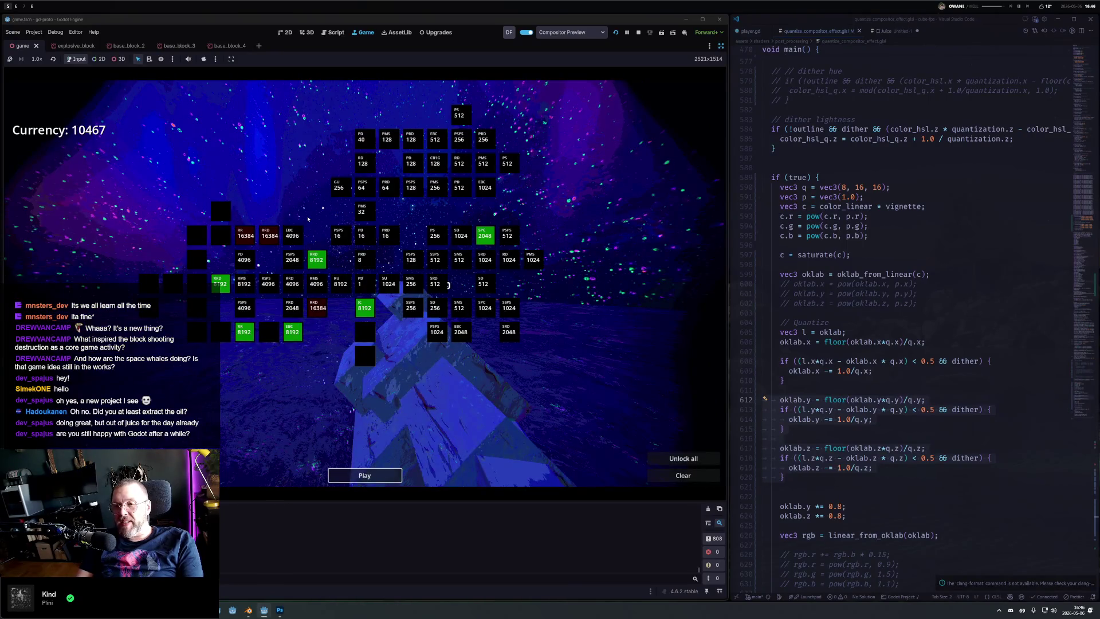
Step: Buy an 8192 upgrade and start the next round, blasting blocks with the shotgun
click(233, 280)
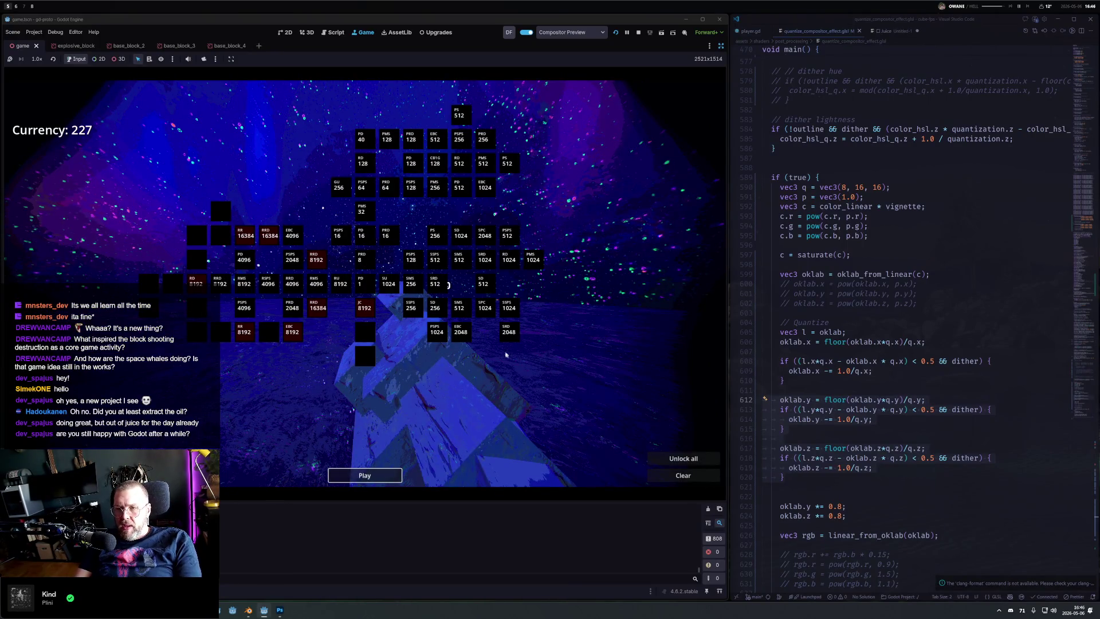
click(364, 475)
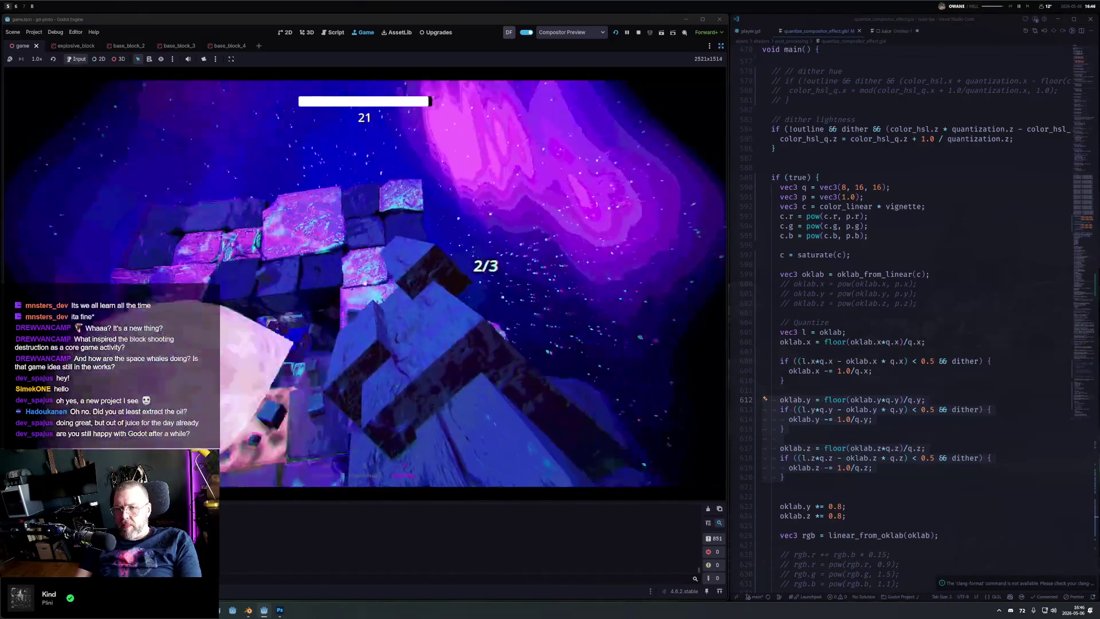
click(364, 284)
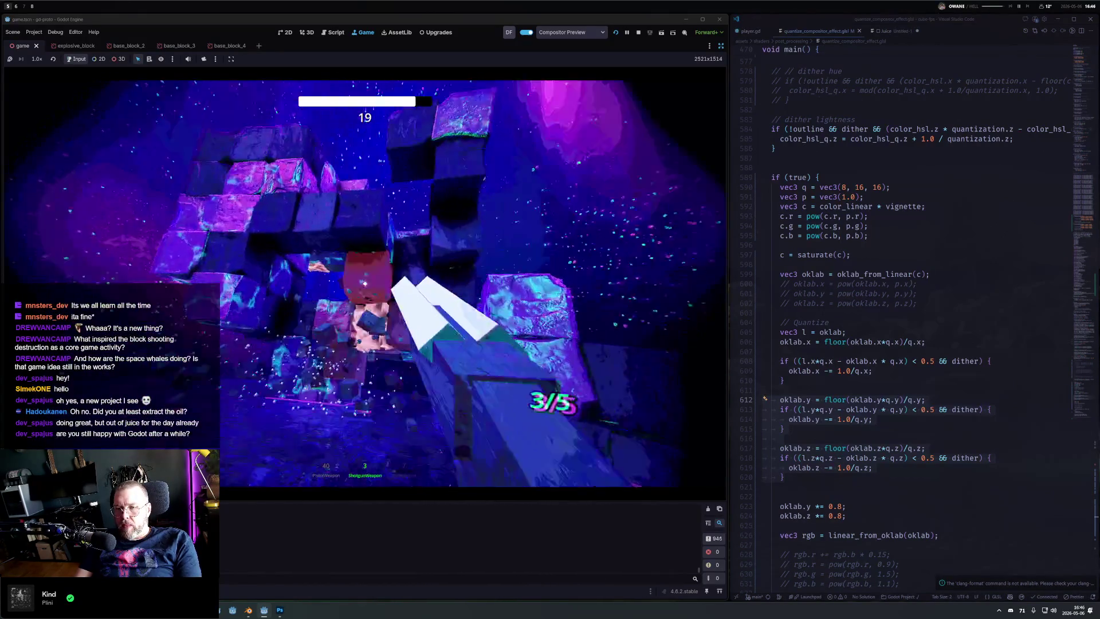
click(365, 283)
Step: Alternate pistol and shotgun fire on blocks, then pause and stop the running game
key(1)
click(365, 284)
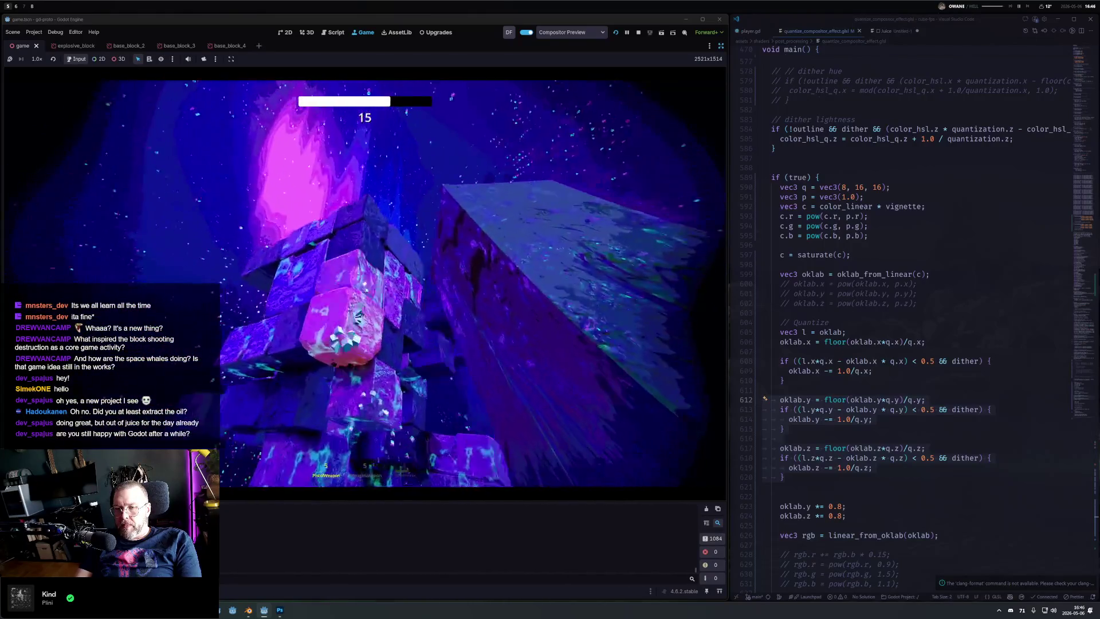
key(2)
click(365, 284)
key(1)
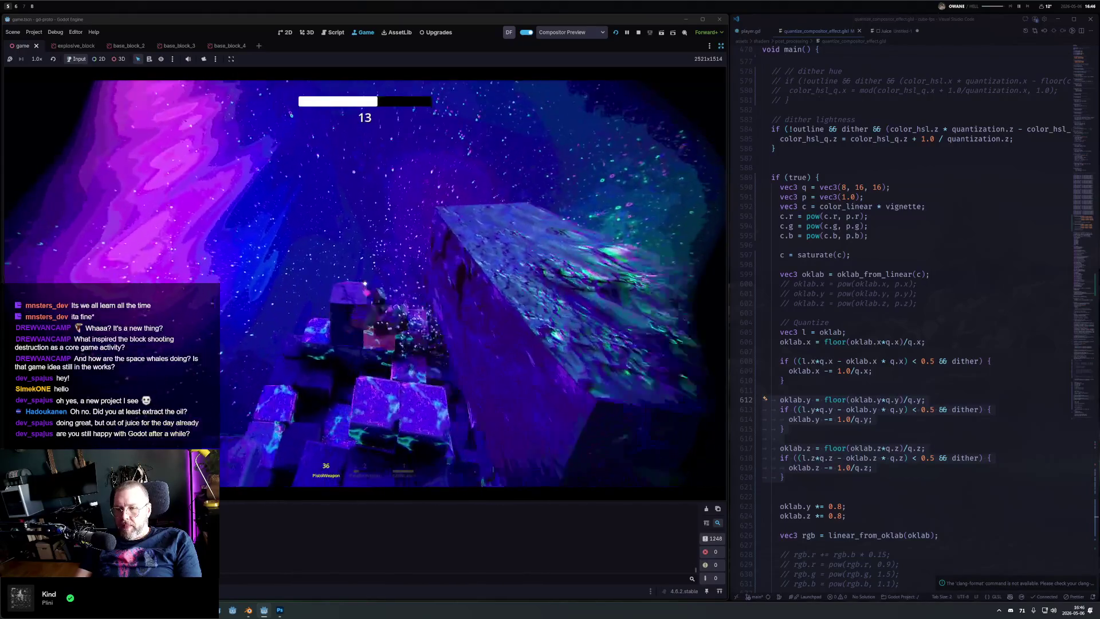
key(Escape)
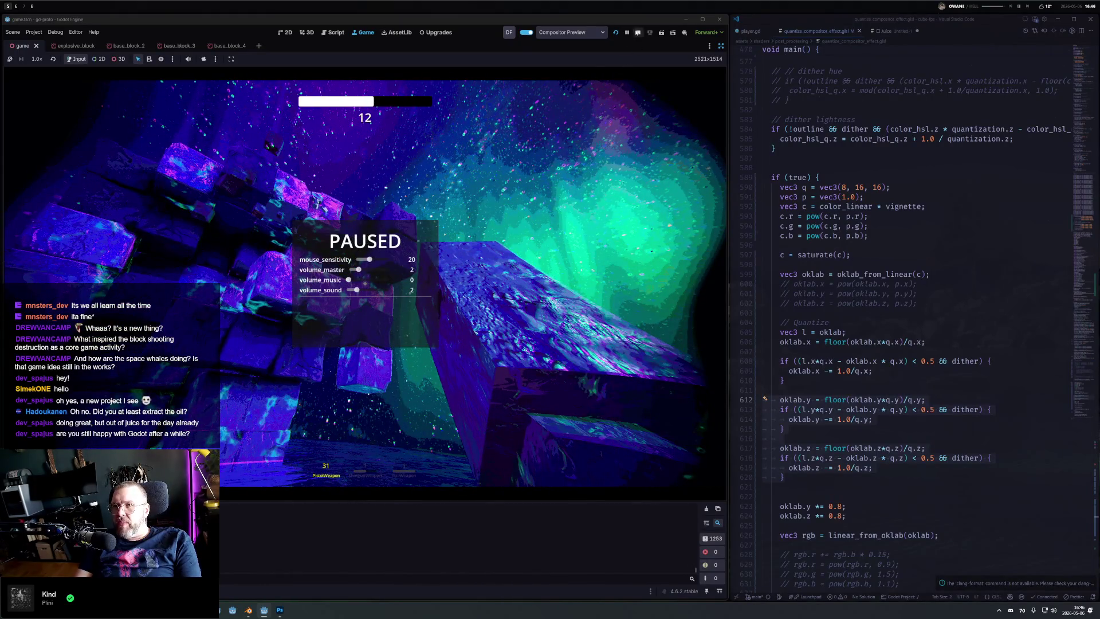
click(639, 32)
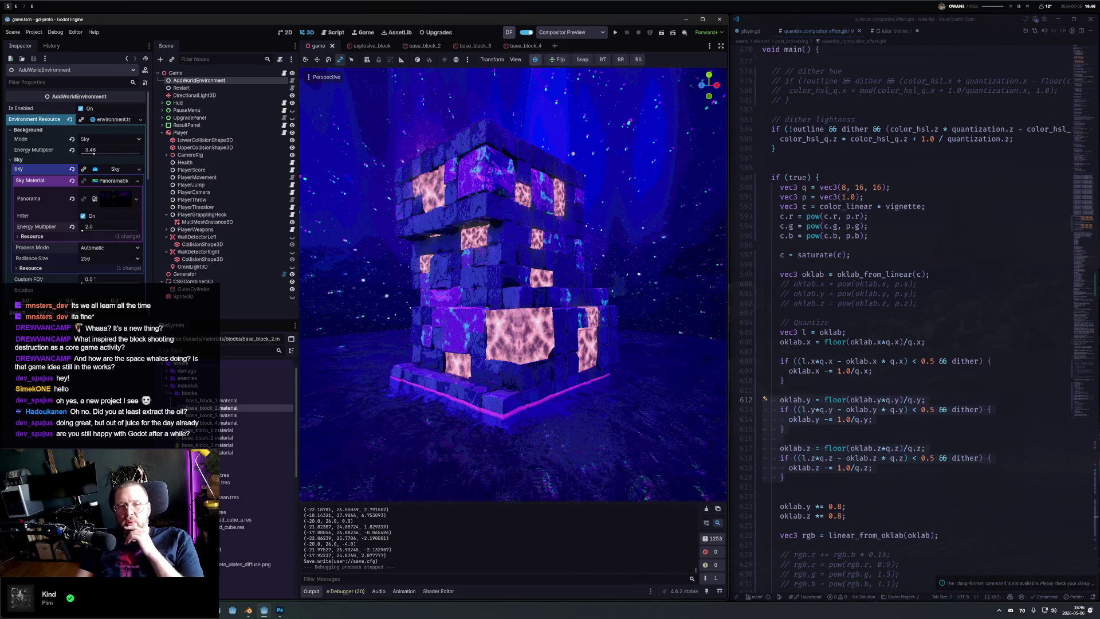